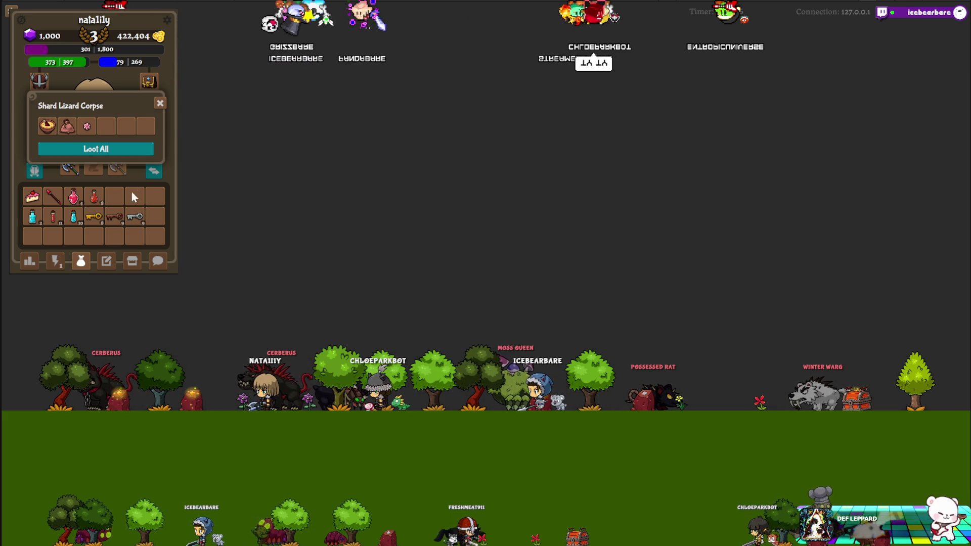
# Step: Loot all three items from the Shard Lizard Corpse into the inventory
pyautogui.click(134, 150)
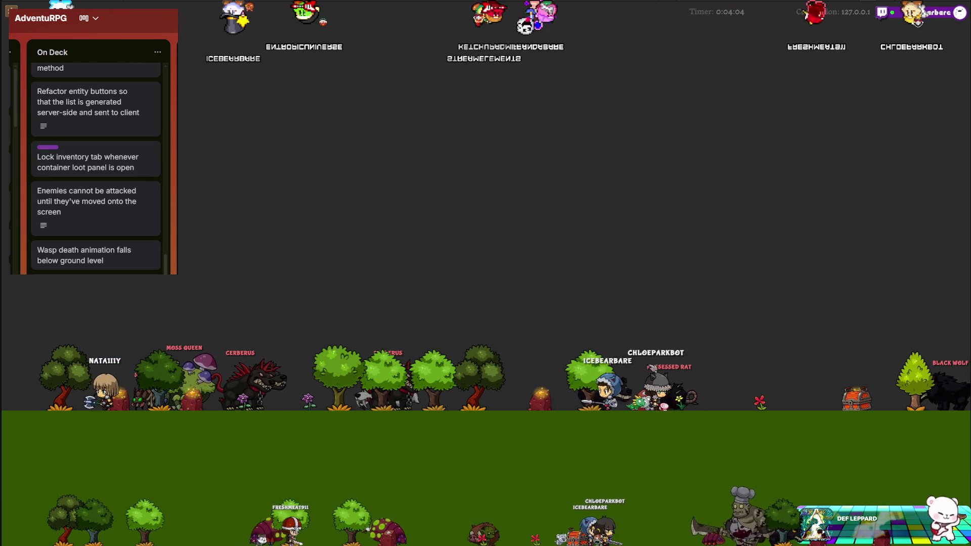
# Step: Review the On Deck cards on the Trello board before returning to the game
pyautogui.moveTo(149, 254)
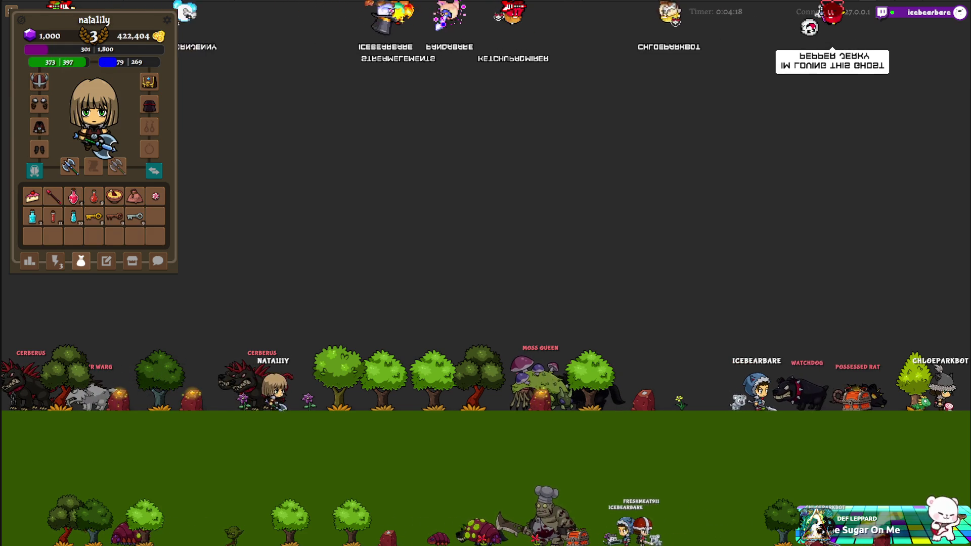
# Step: With the first character, target the green monster and close the Shard Lizard Corpse loot window
pyautogui.click(58, 261)
pyautogui.click(126, 217)
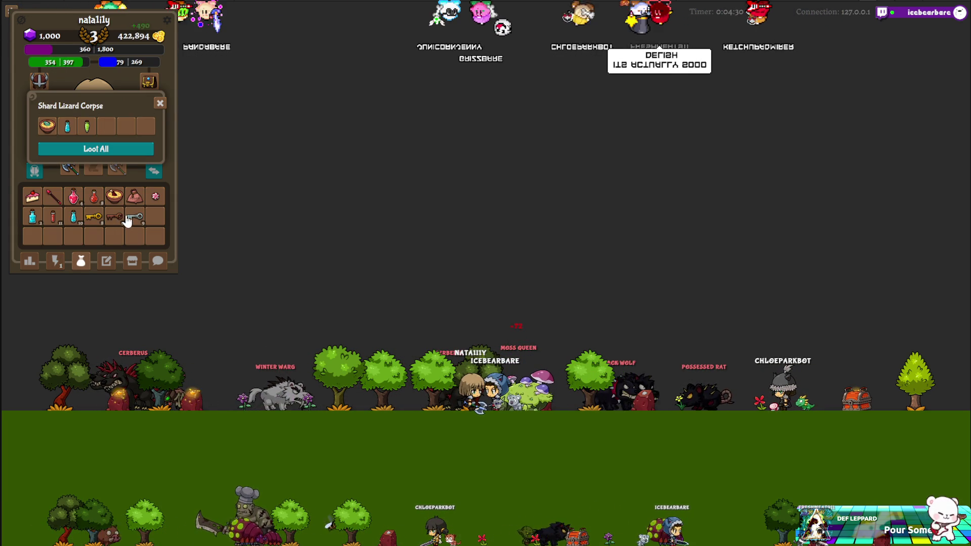
pyautogui.click(161, 105)
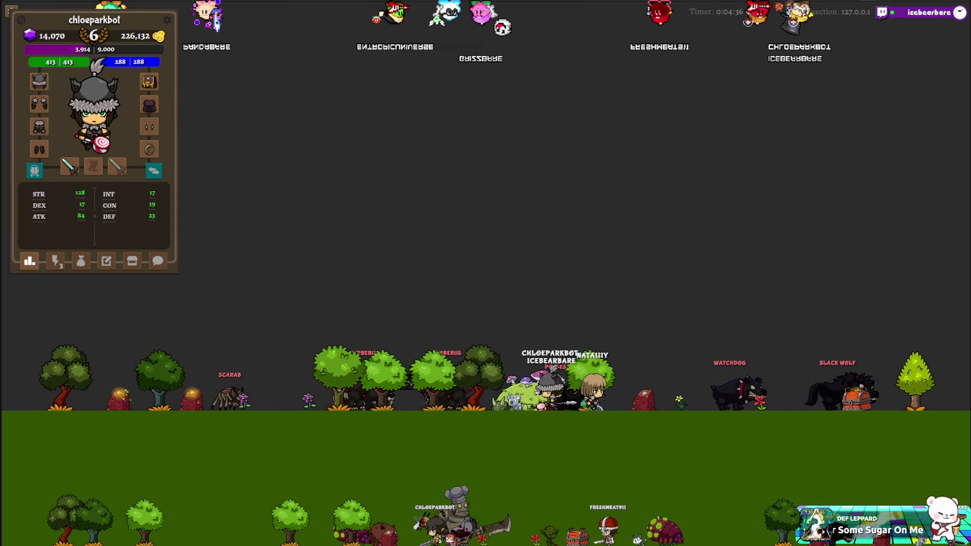
# Step: With the second character, move the green and blue potions from the corpse into inventory
pyautogui.click(55, 261)
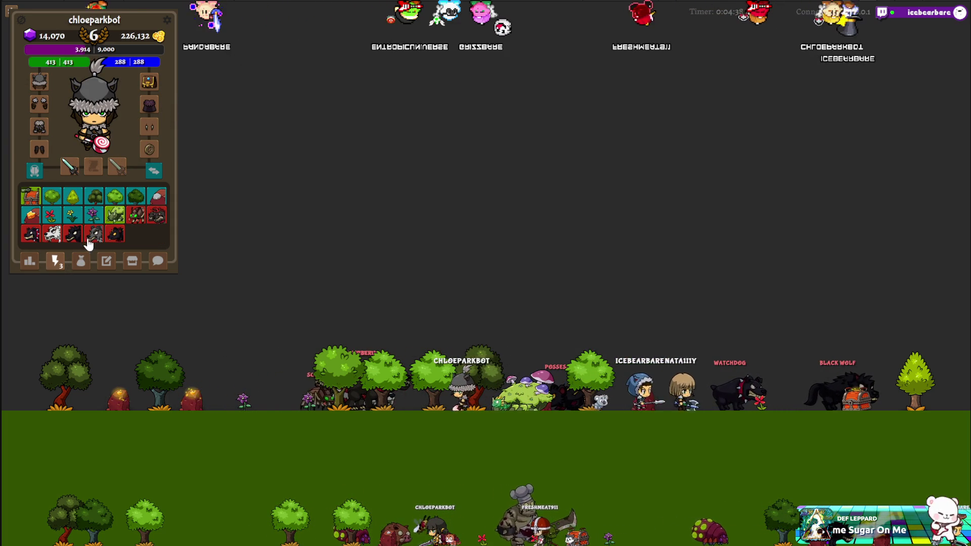
pyautogui.click(111, 215)
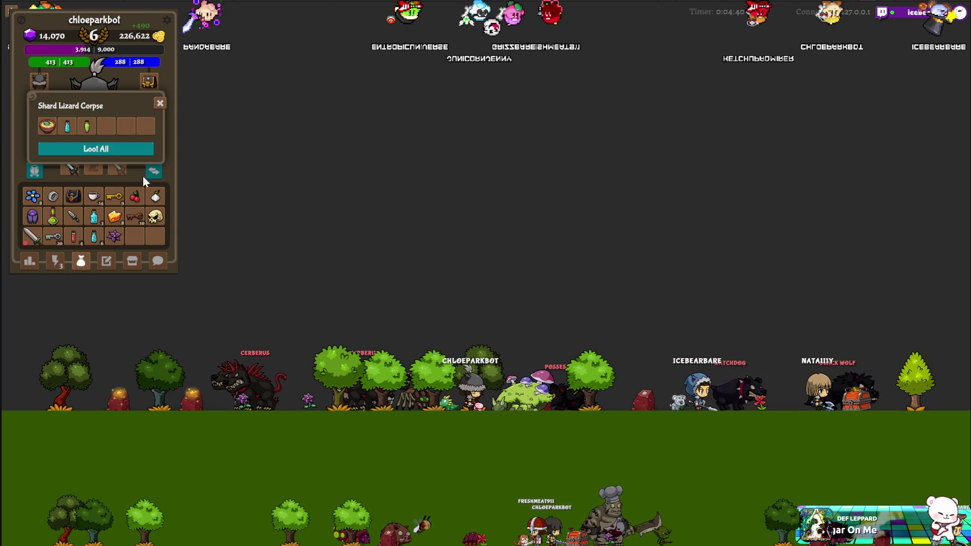
pyautogui.moveTo(88, 128); pyautogui.dragTo(131, 227)
pyautogui.moveTo(66, 126); pyautogui.dragTo(93, 237)
pyautogui.click(159, 104)
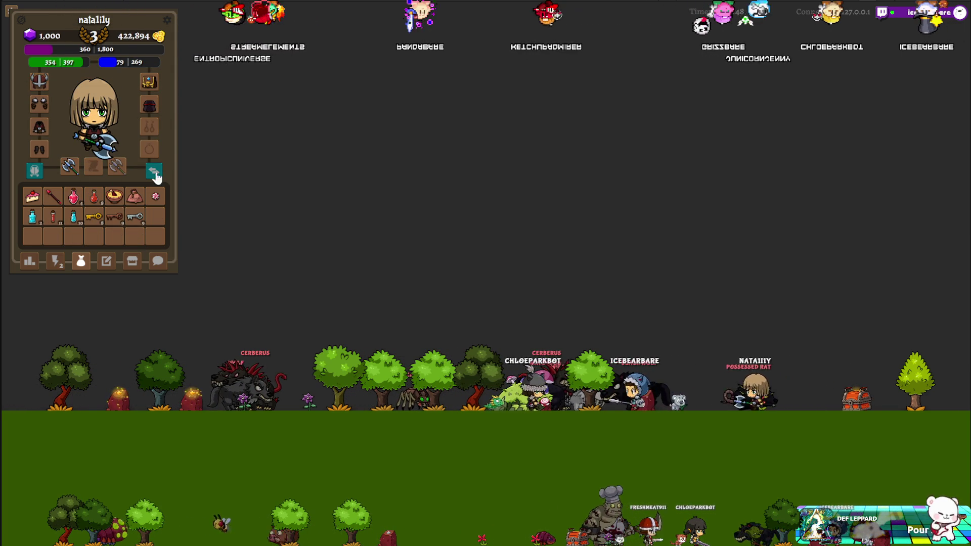
# Step: Take the remaining bowl from the Shard Lizard Corpse
pyautogui.click(57, 260)
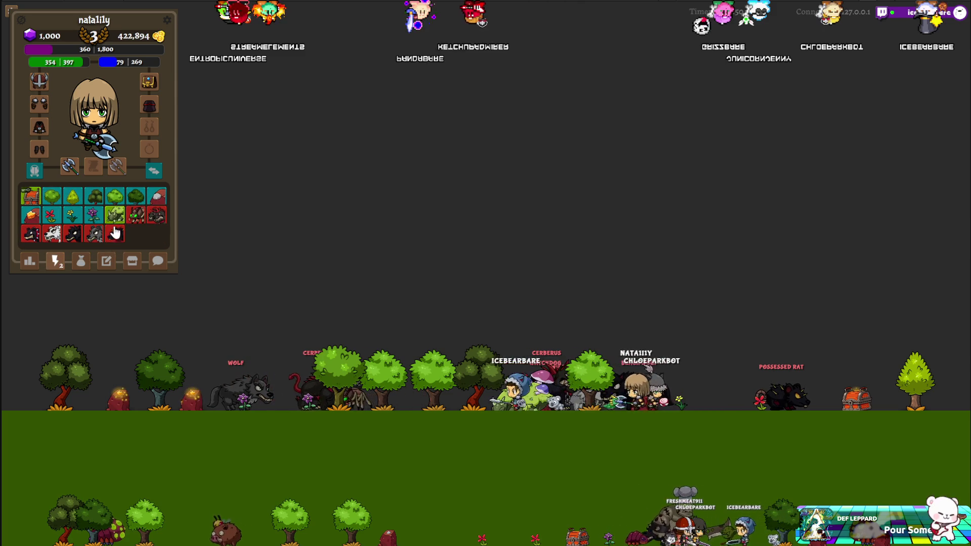
pyautogui.click(115, 214)
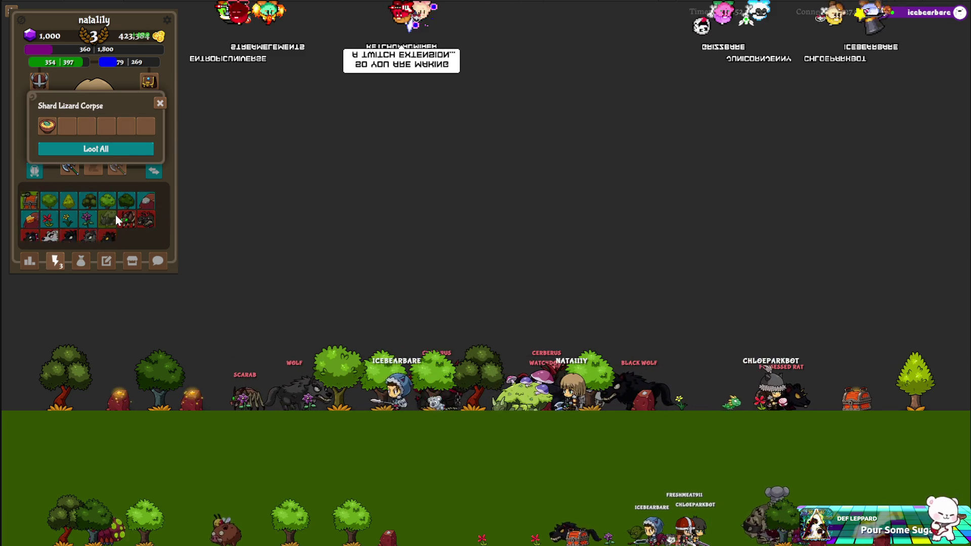
pyautogui.click(70, 149)
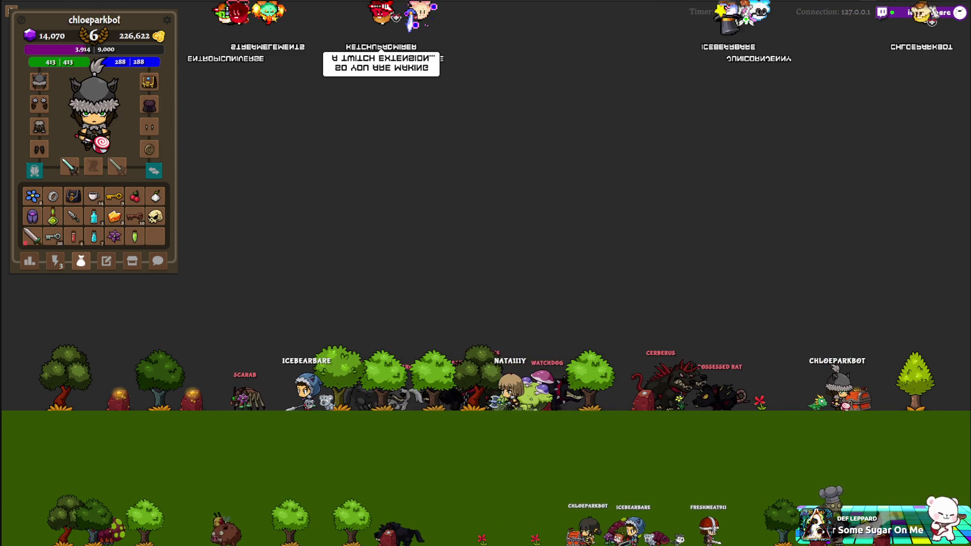
# Step: Target the last monster, then switch over to the Unity editor
pyautogui.click(54, 262)
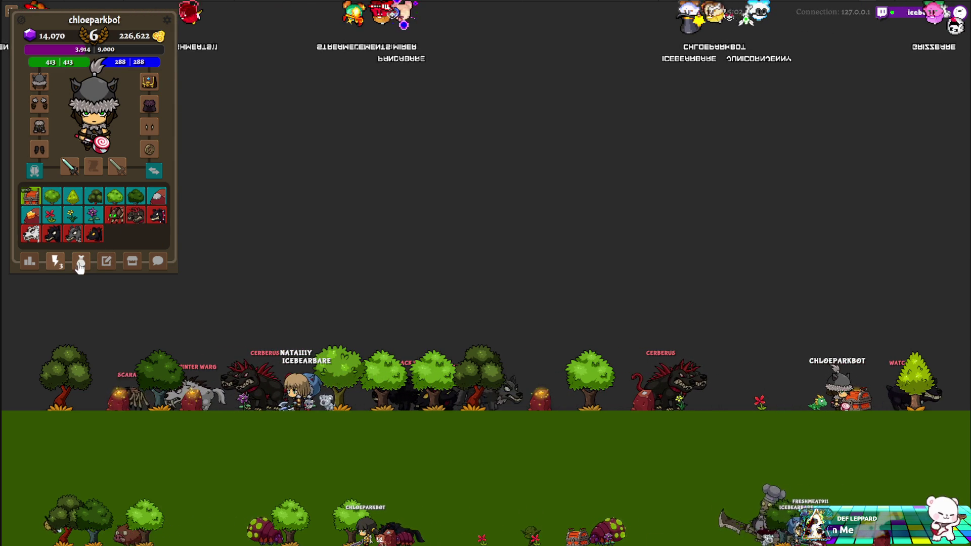
pyautogui.click(89, 238)
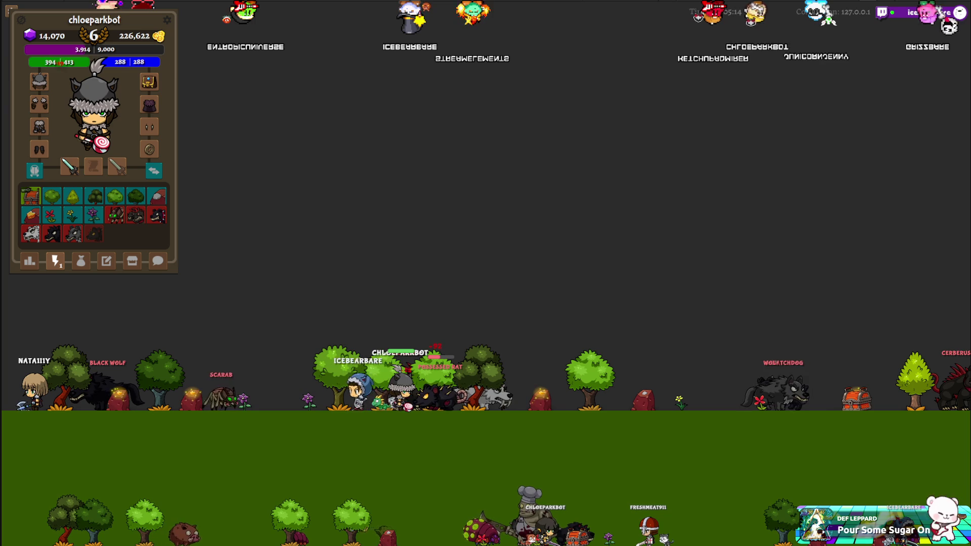
pyautogui.hotkey('alt', 'Tab')
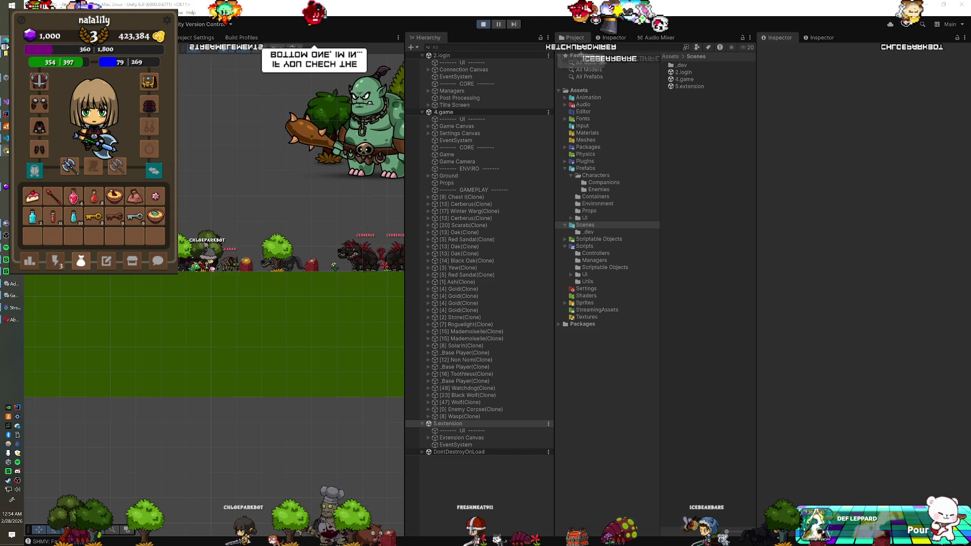
# Step: In the Unity play session, close the old loot window and Loot All from the next corpse
pyautogui.click(65, 265)
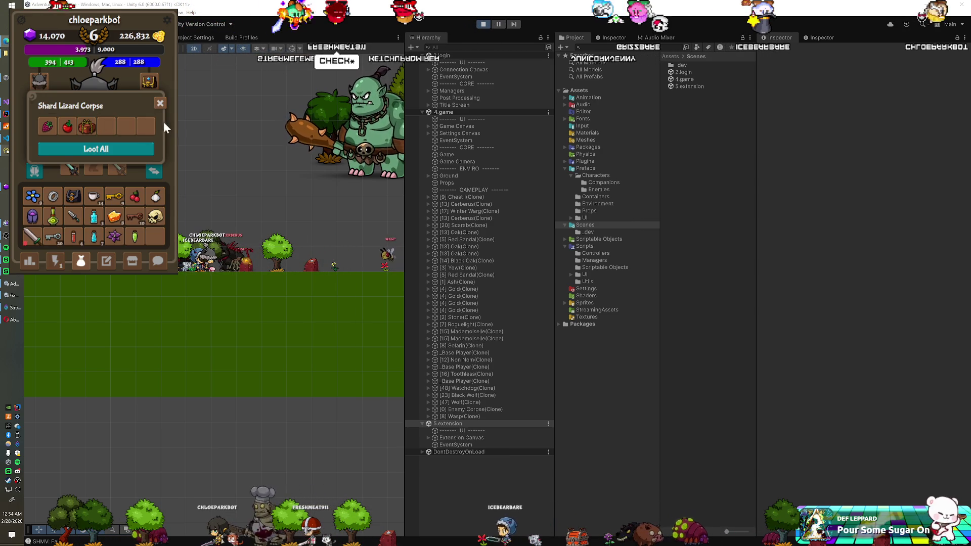
pyautogui.click(161, 103)
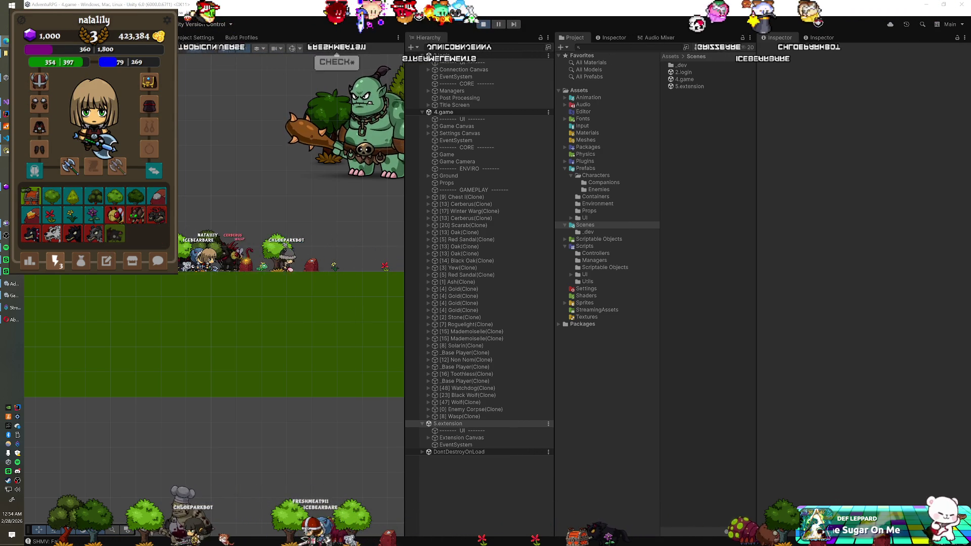
pyautogui.click(115, 148)
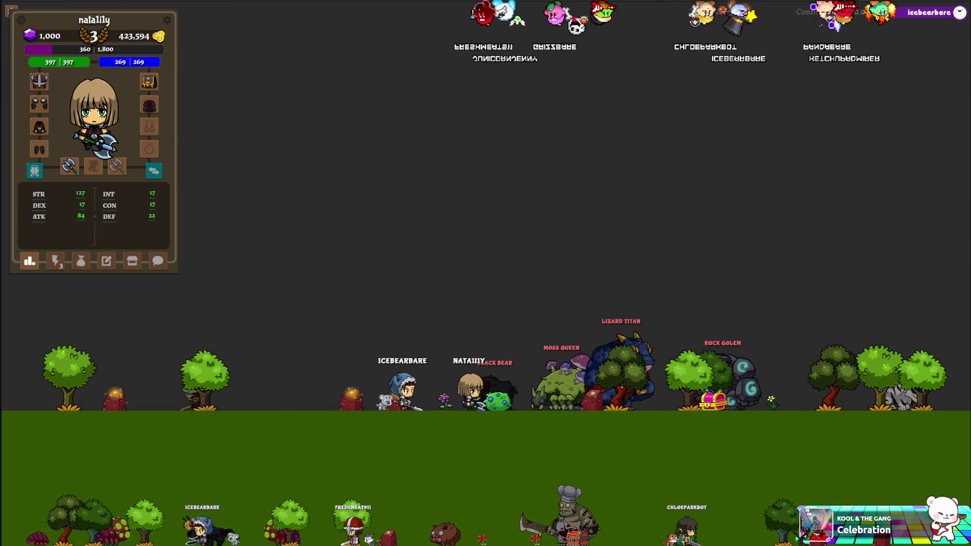
# Step: Stop Unity Play mode so the game disconnects, then switch to VS Code
pyautogui.click(57, 262)
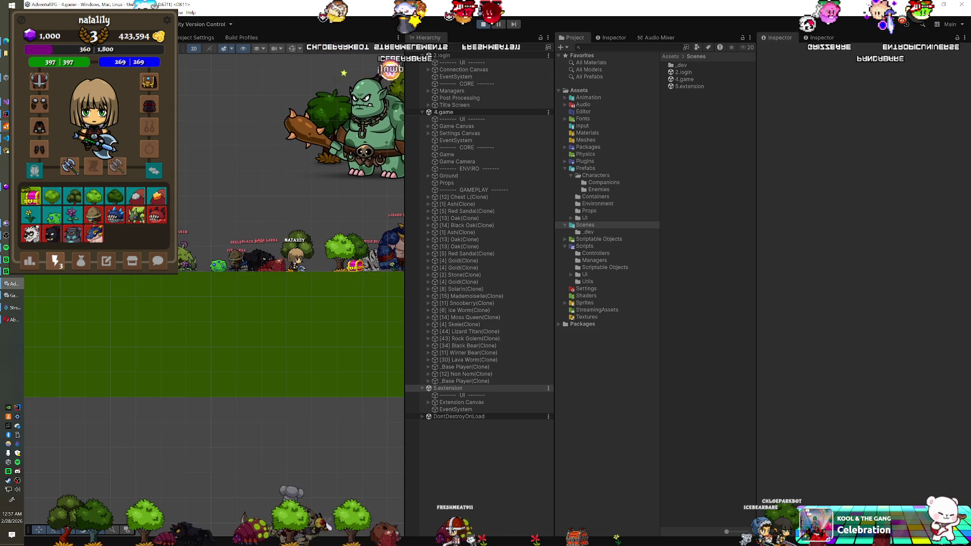
pyautogui.click(483, 24)
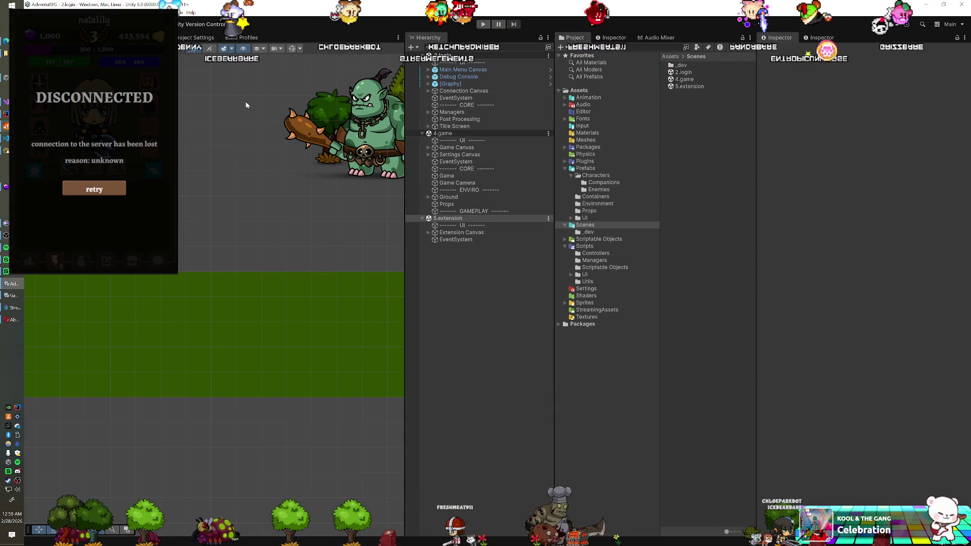
pyautogui.hotkey('alt', 'Tab')
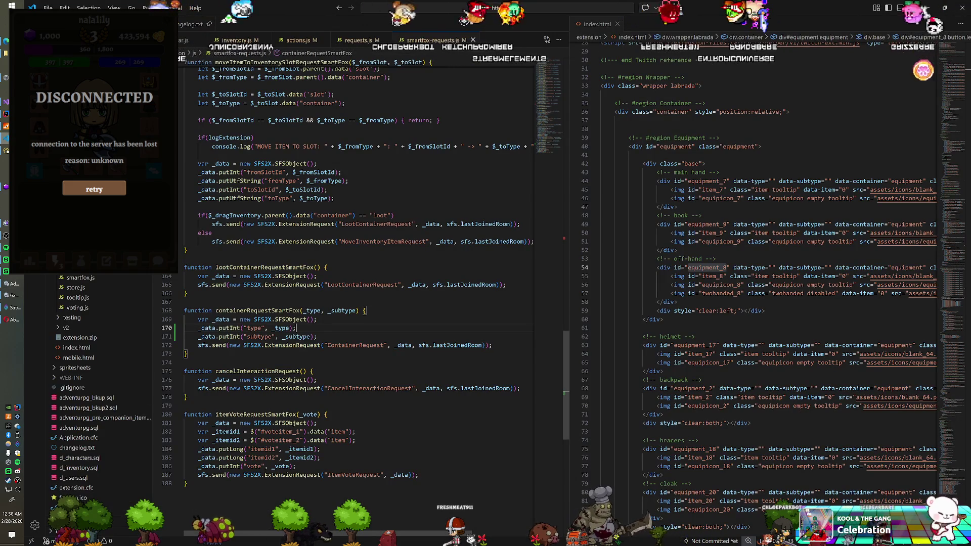
# Step: Fold the Wrapper, Error Panel, Tooltip, Avatar, Connection Lost, Unlinked and Debug regions in index.html
pyautogui.scroll(7, 354, 278)
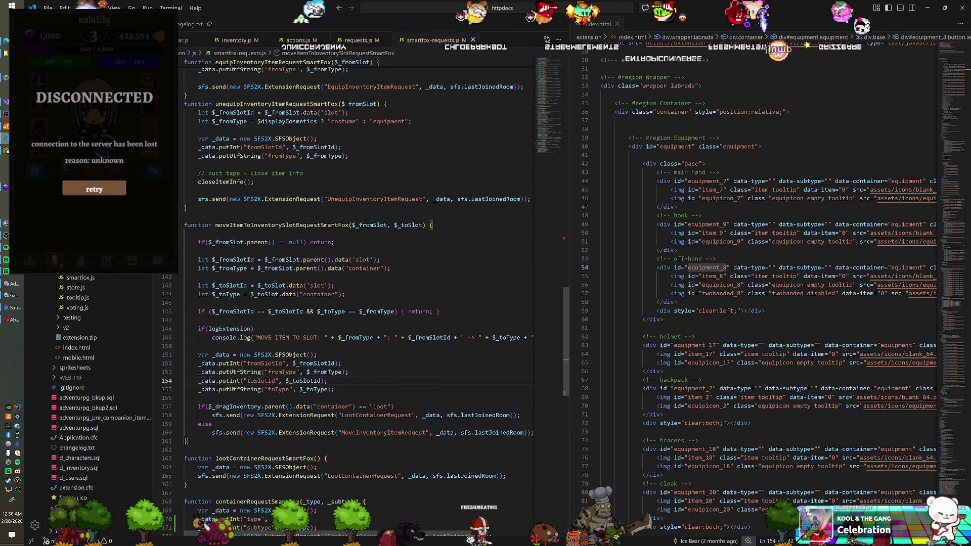
pyautogui.scroll(3, 759, 283)
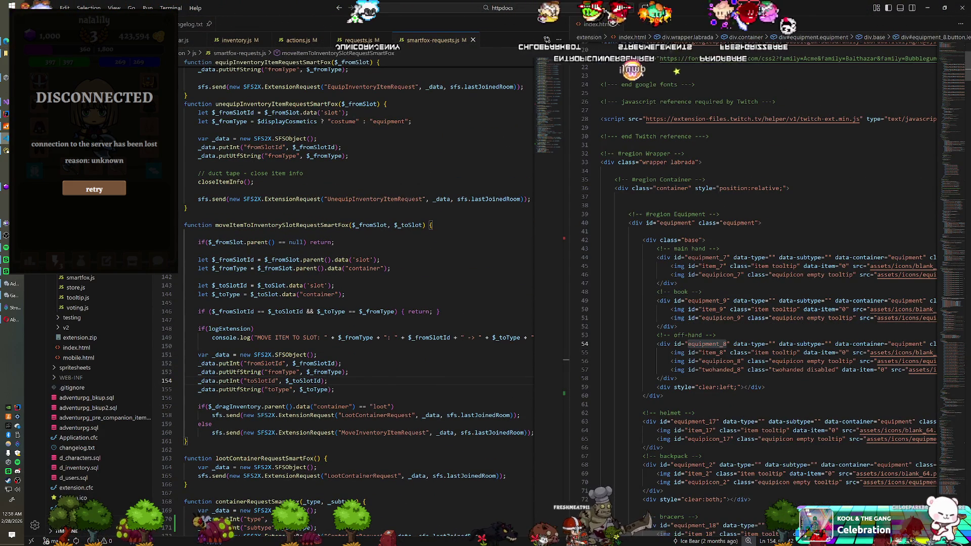
pyautogui.click(595, 153)
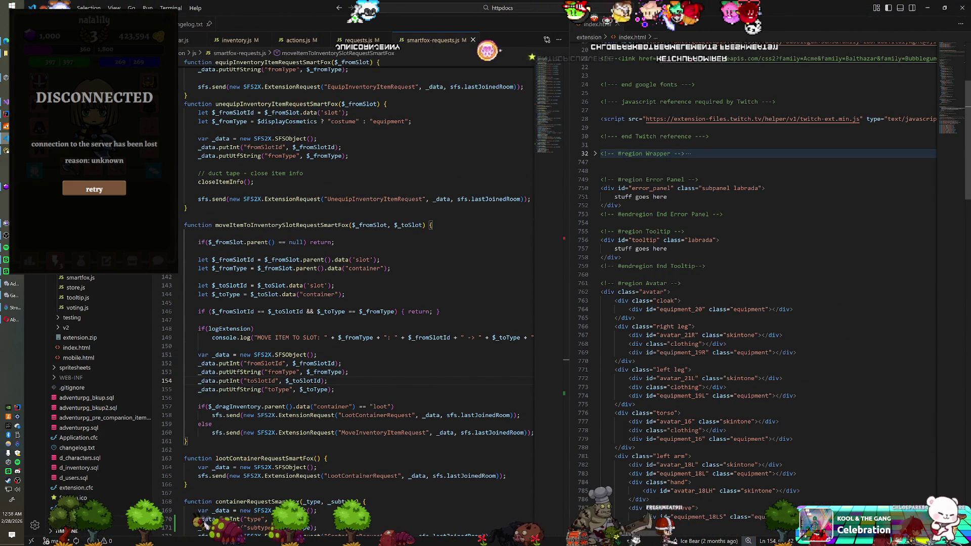
pyautogui.click(595, 180)
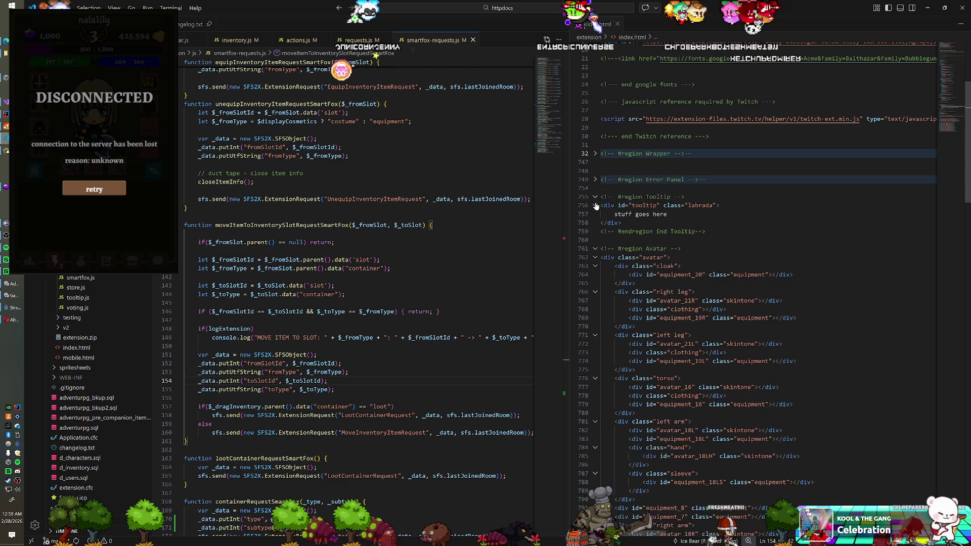
pyautogui.click(595, 197)
pyautogui.click(595, 214)
pyautogui.scroll(-4, 596, 222)
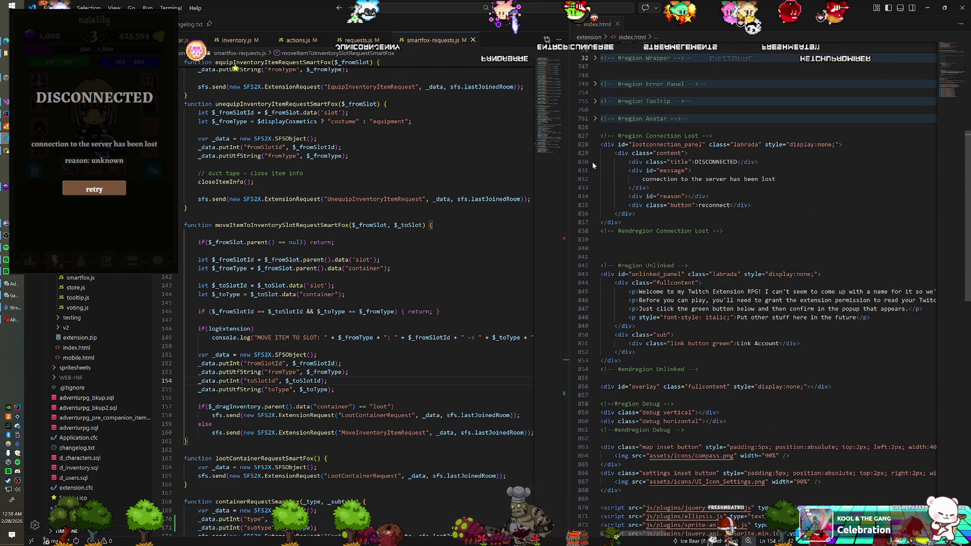
pyautogui.click(595, 136)
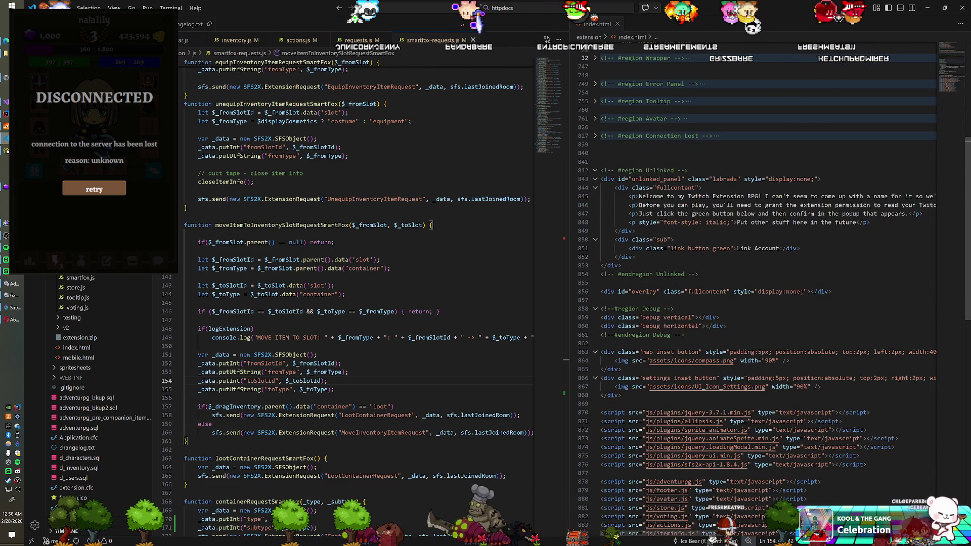
pyautogui.click(595, 171)
pyautogui.click(595, 205)
pyautogui.scroll(10, 595, 208)
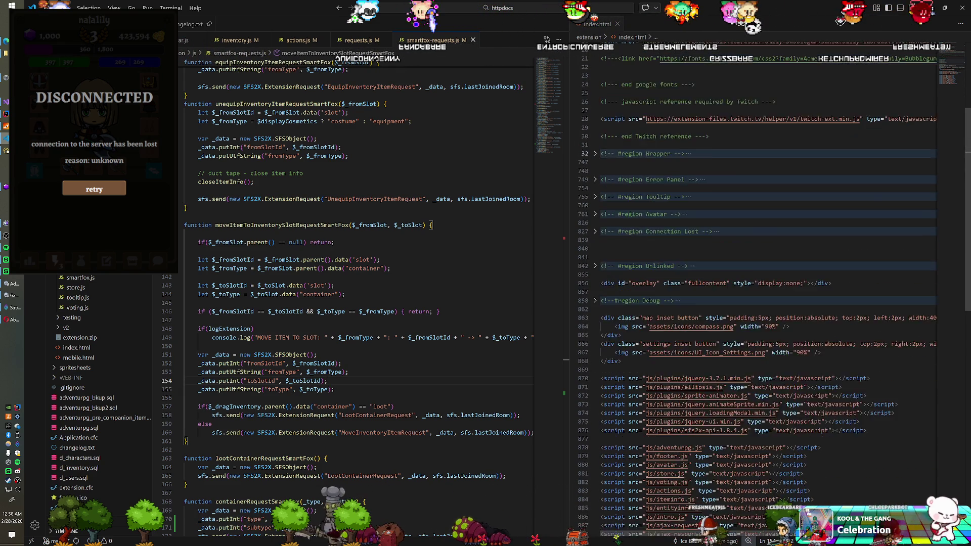
pyautogui.scroll(-4, 758, 293)
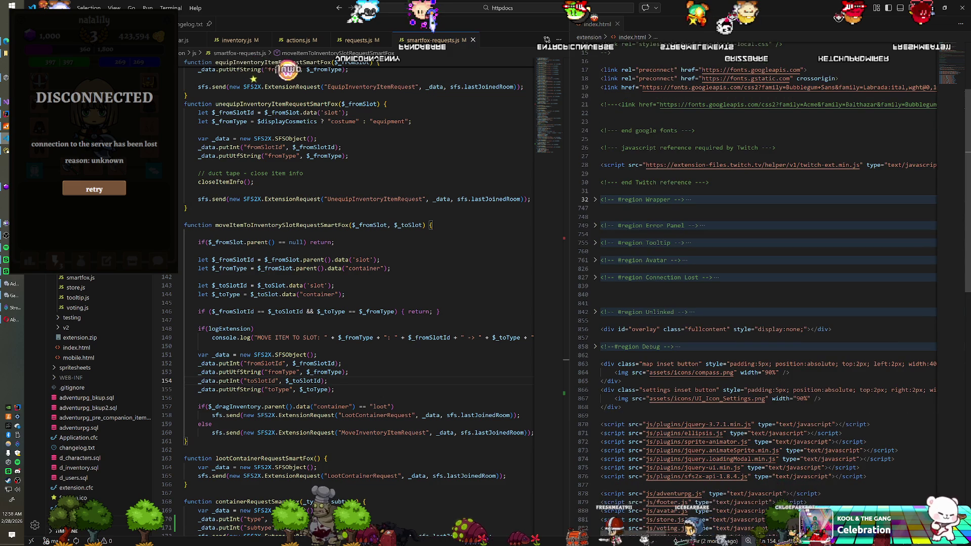
# Step: Re-expand Wrapper, then fold the Container, Footer, Item Info, Entity Info, Introduction and Settings regions
pyautogui.click(595, 200)
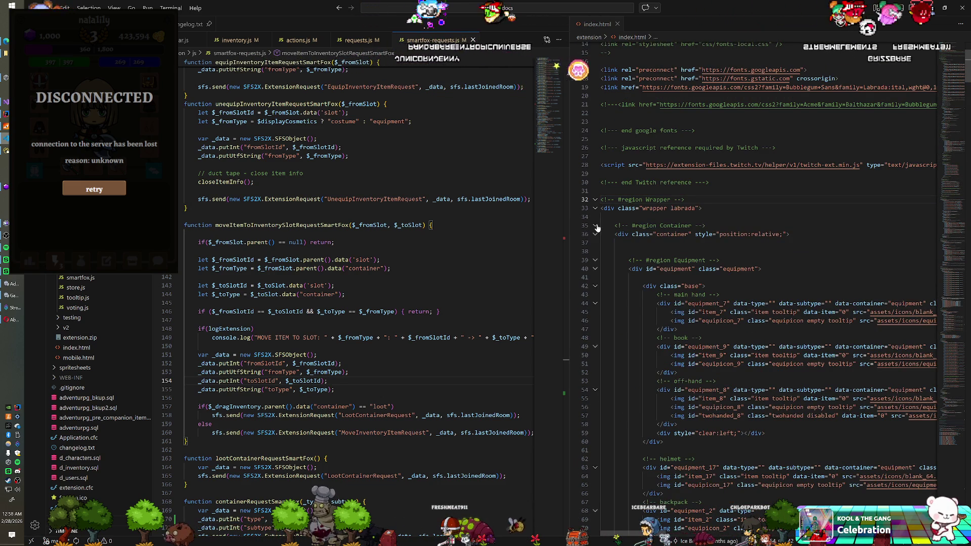
pyautogui.click(595, 225)
pyautogui.scroll(-2, 597, 222)
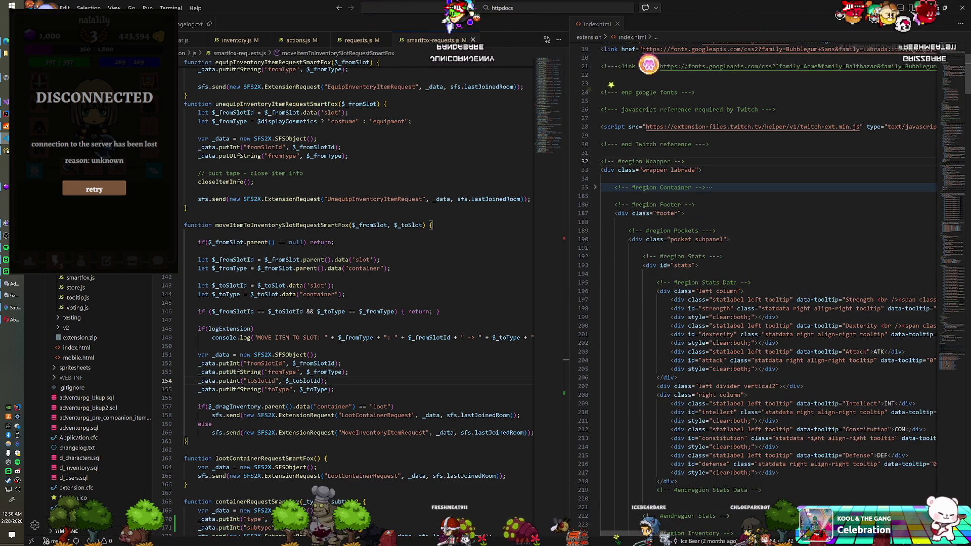
pyautogui.click(595, 204)
pyautogui.click(595, 223)
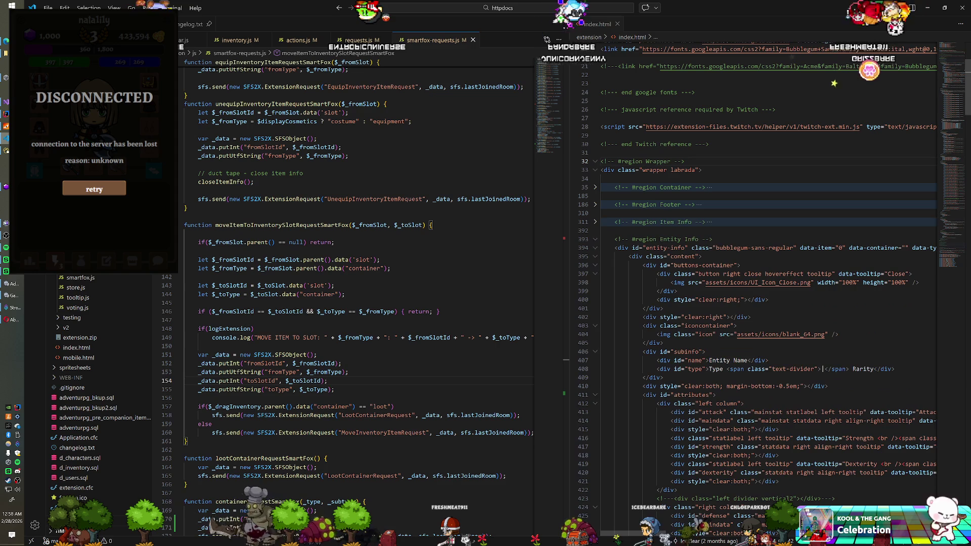
pyautogui.click(595, 239)
pyautogui.click(595, 256)
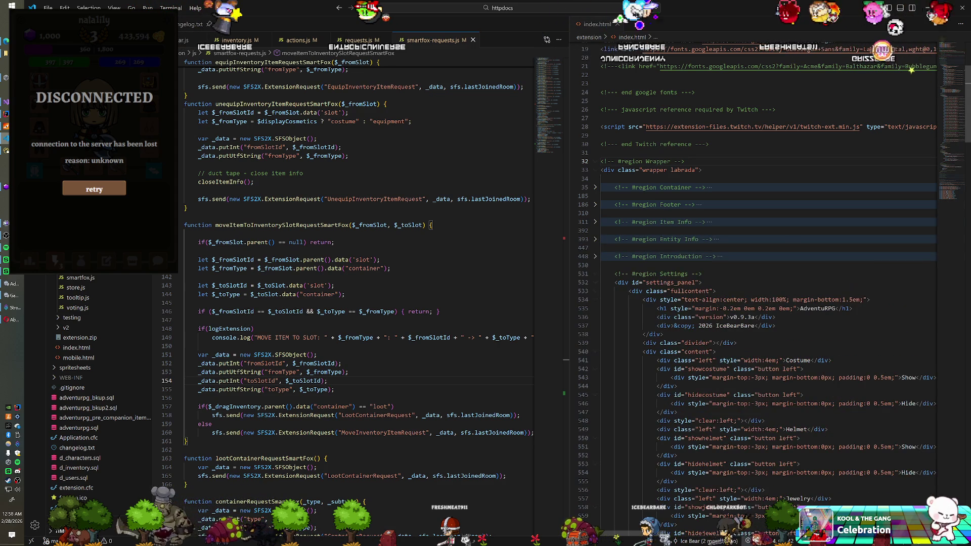
pyautogui.click(595, 274)
pyautogui.scroll(-1, 595, 263)
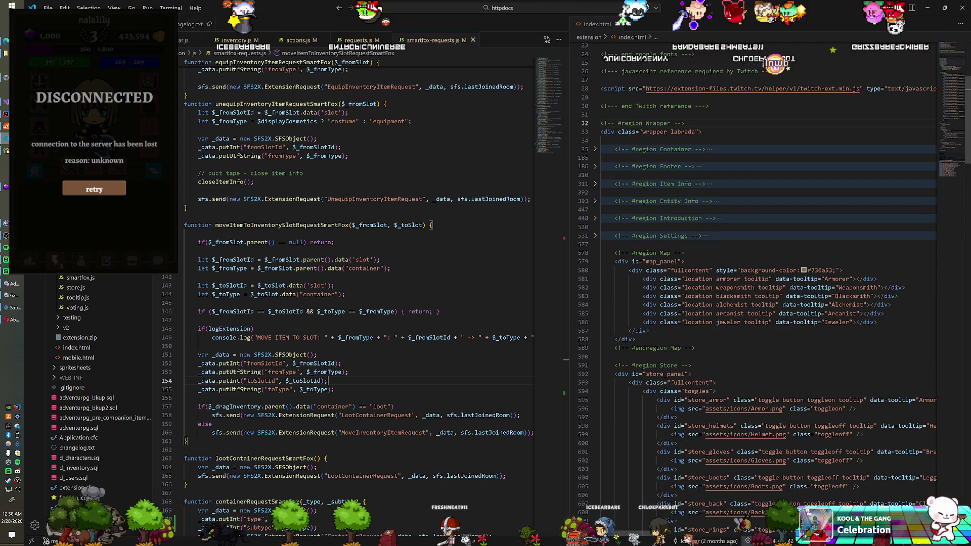
# Step: Fold the Map, Store and both Chat regions, placing the cursor in the Loot Panel markup
pyautogui.click(595, 253)
pyautogui.click(595, 271)
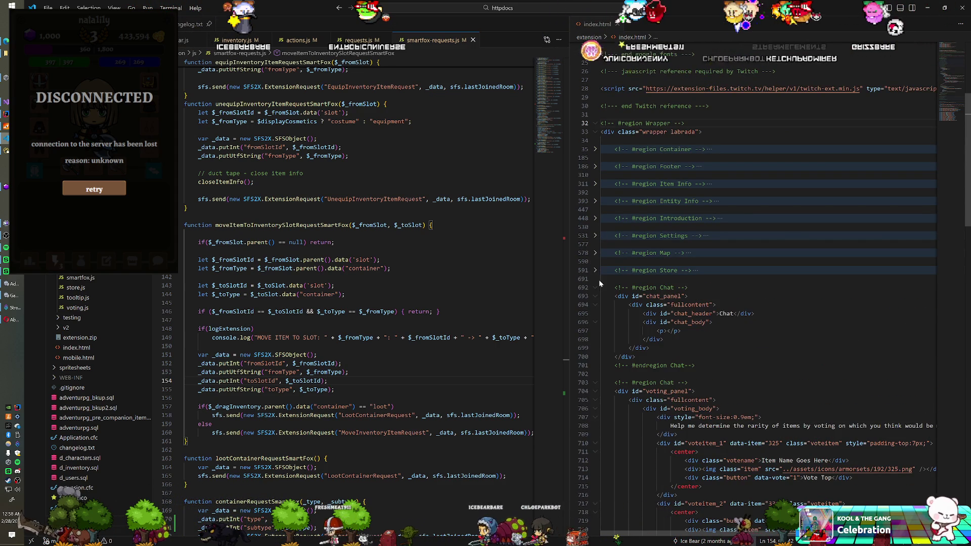
pyautogui.click(595, 288)
pyautogui.scroll(-1, 595, 288)
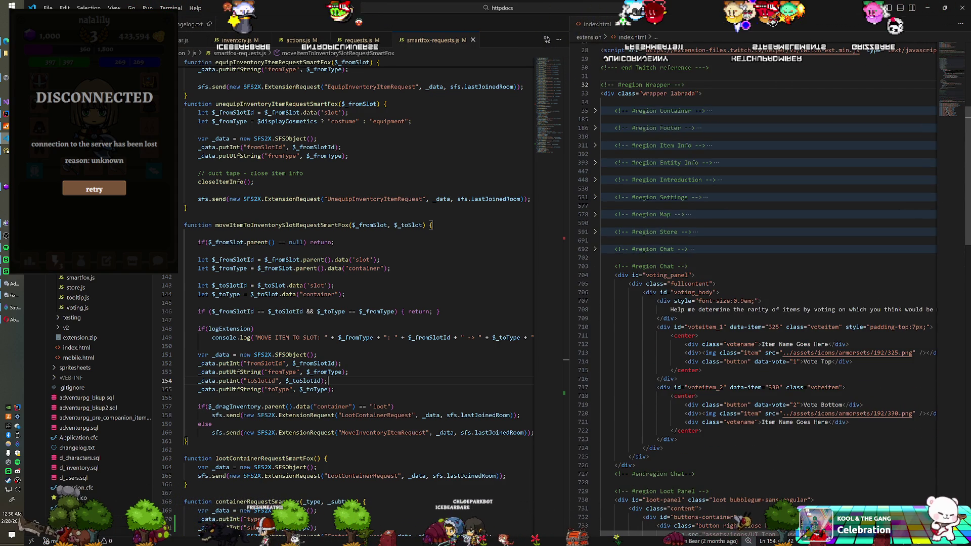
pyautogui.click(595, 266)
pyautogui.click(664, 301)
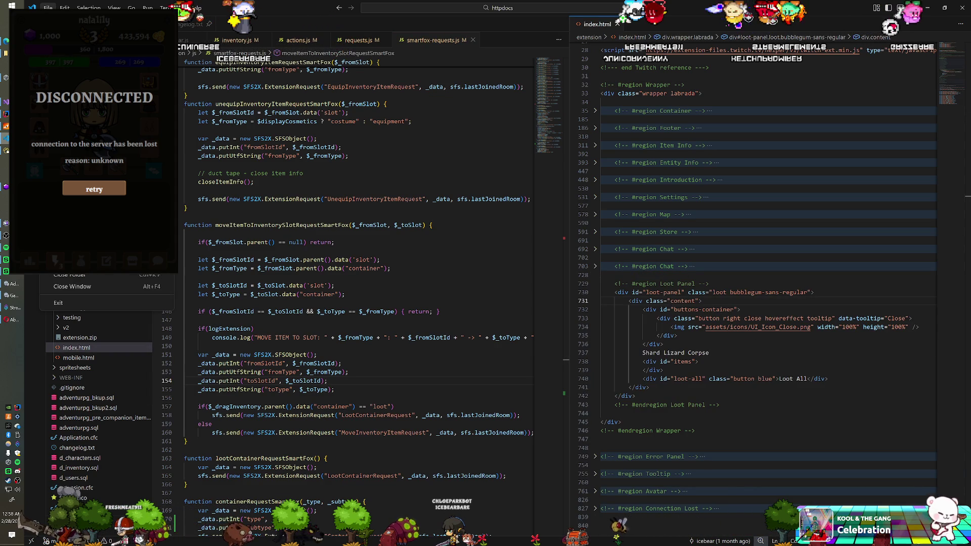
# Step: Open VS Code Settings, search for 'experimentaland', then clear the search
pyautogui.press('Right')
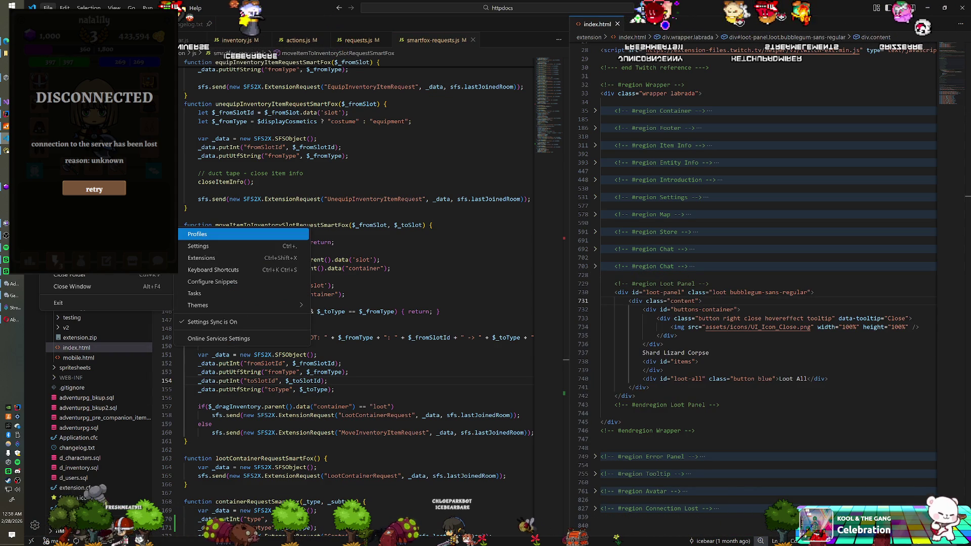
pyautogui.press('Down')
pyautogui.press('Return')
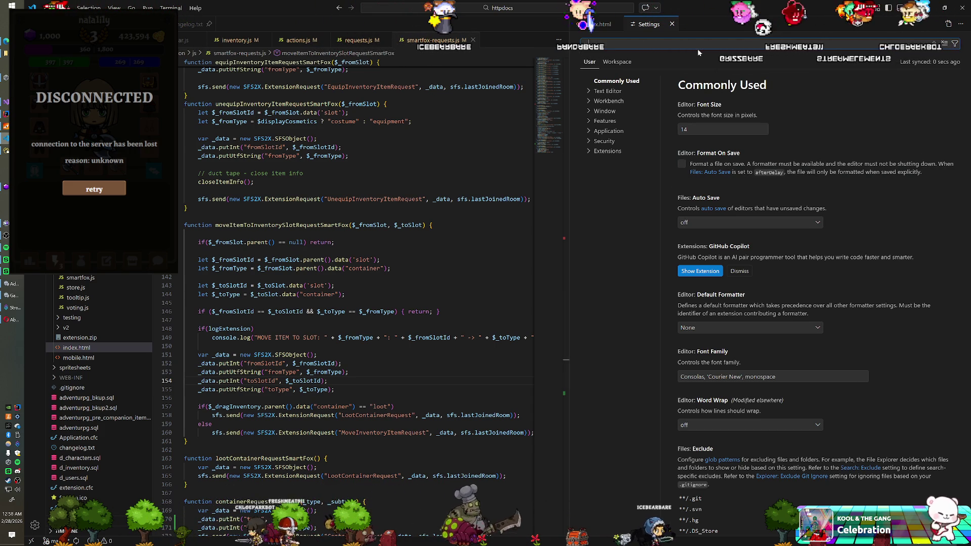
pyautogui.write('experimental')
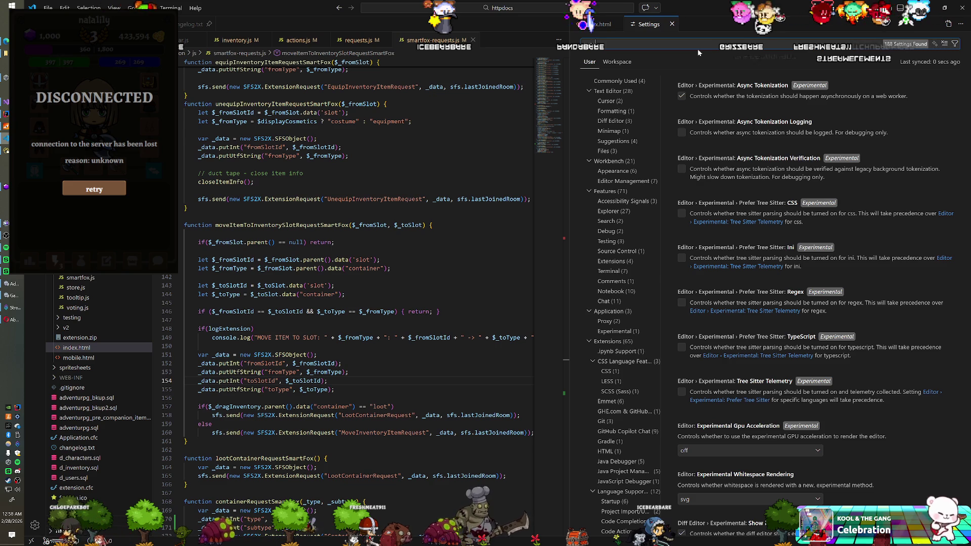
pyautogui.write('and')
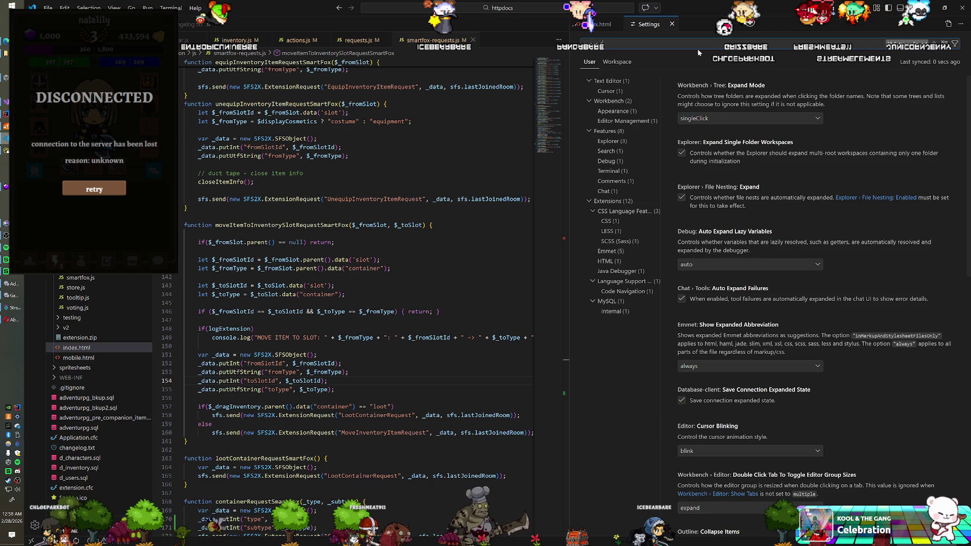
pyautogui.press('Escape')
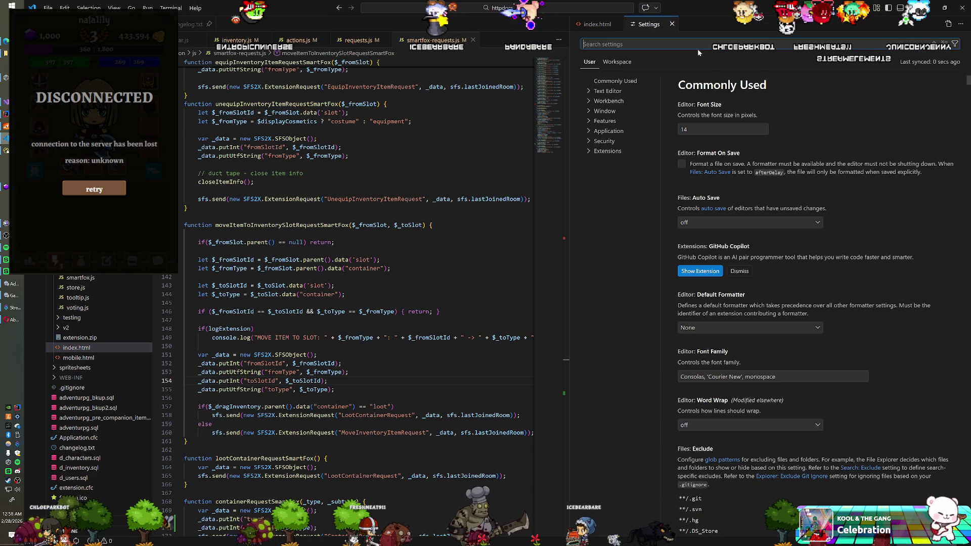
# Step: Search settings for 'region' and narrow to the Diff Editor and Minimap region settings
pyautogui.write('region')
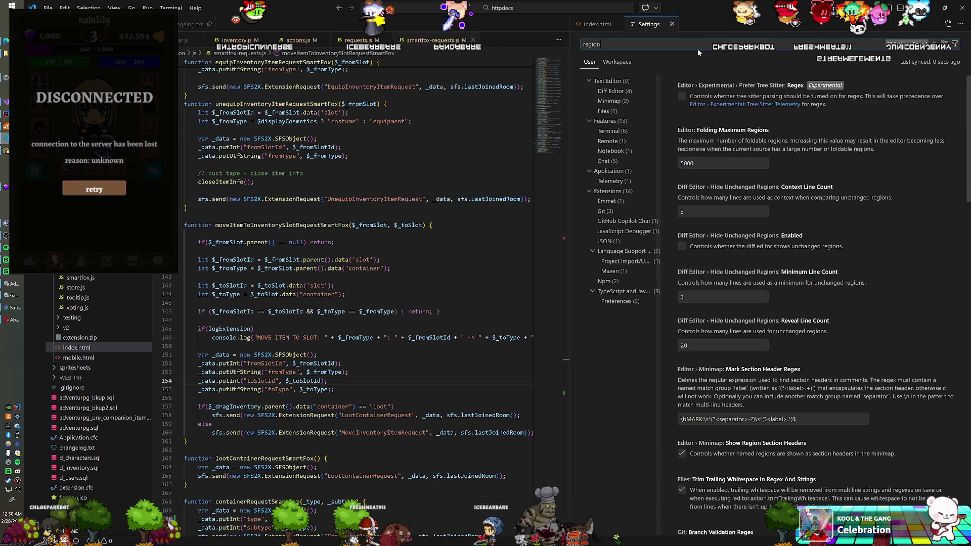
pyautogui.click(630, 93)
pyautogui.click(626, 102)
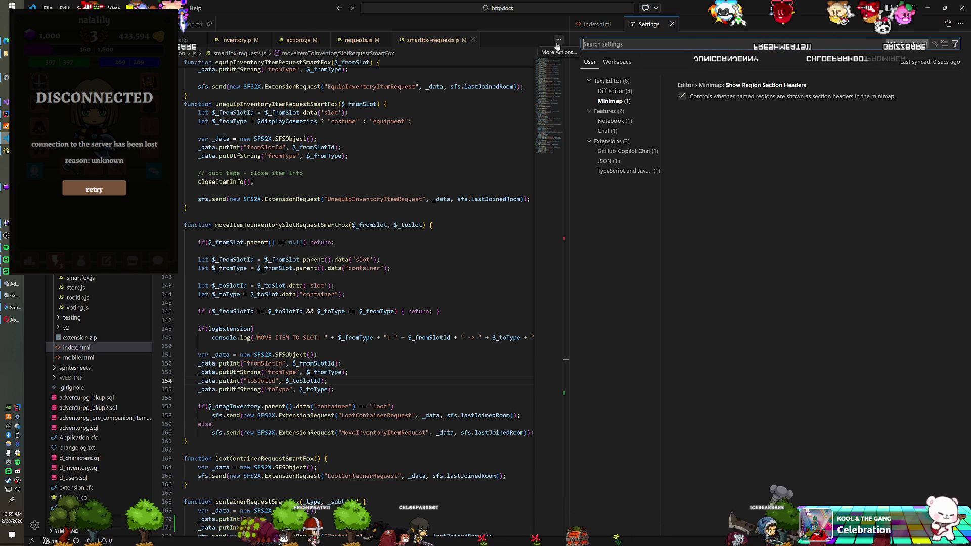
# Step: Browse the Text Editor Formatting and Features settings, then search for 'expand'
pyautogui.click(592, 92)
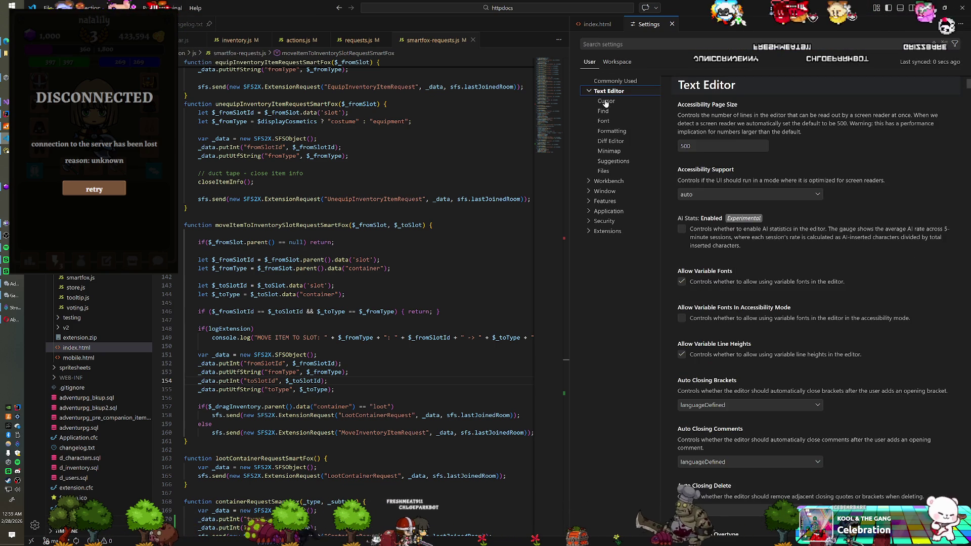
pyautogui.click(611, 130)
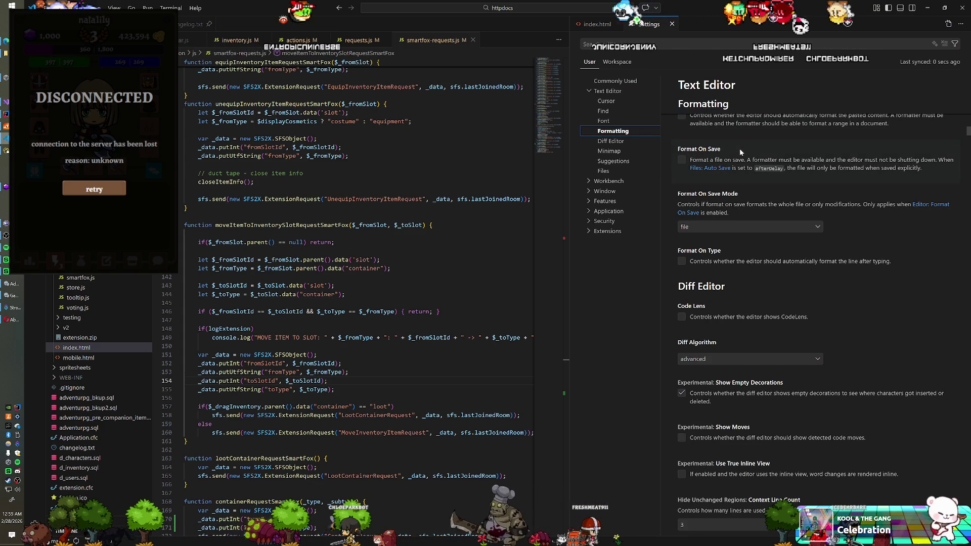
pyautogui.scroll(-5, 739, 147)
pyautogui.scroll(-5, 739, 149)
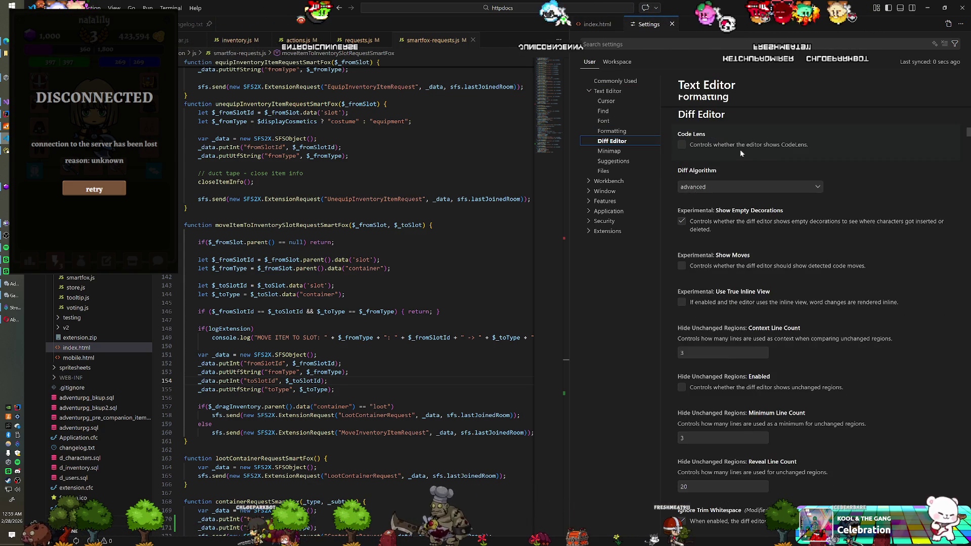
pyautogui.scroll(-5, 740, 153)
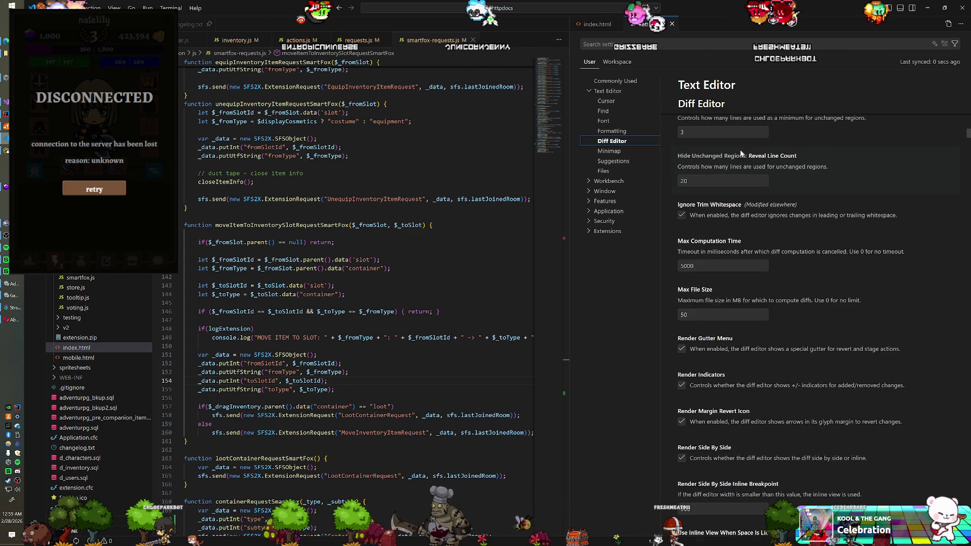
pyautogui.scroll(-6, 739, 149)
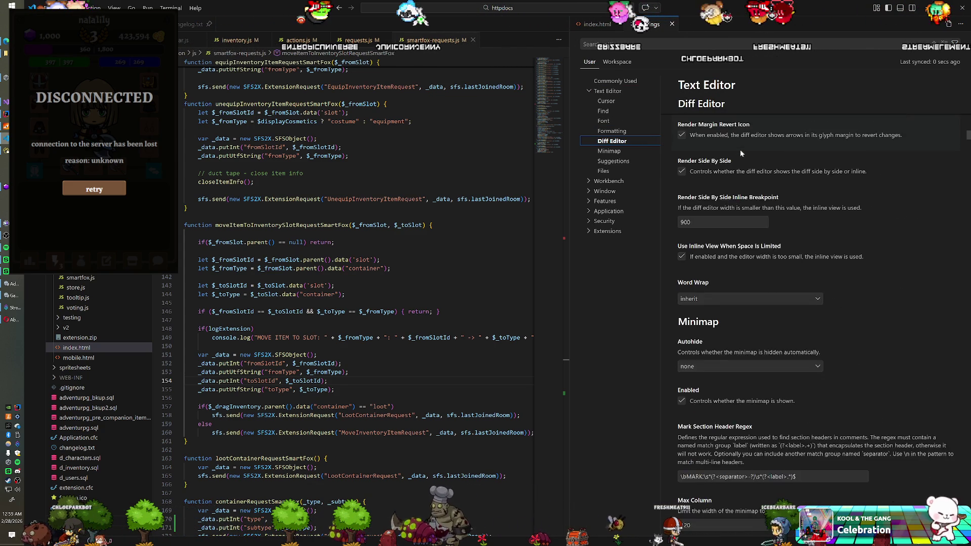
pyautogui.scroll(-6, 740, 153)
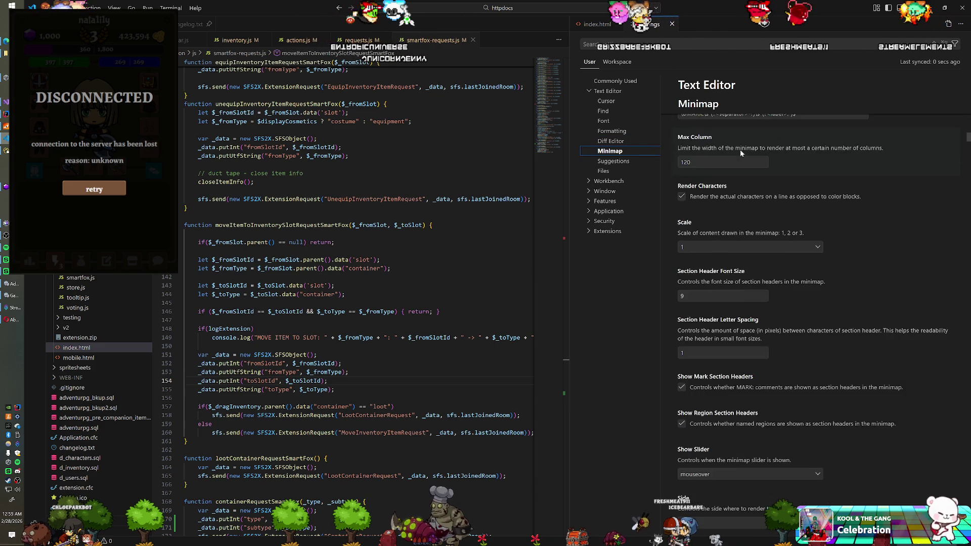
pyautogui.scroll(-1, 741, 152)
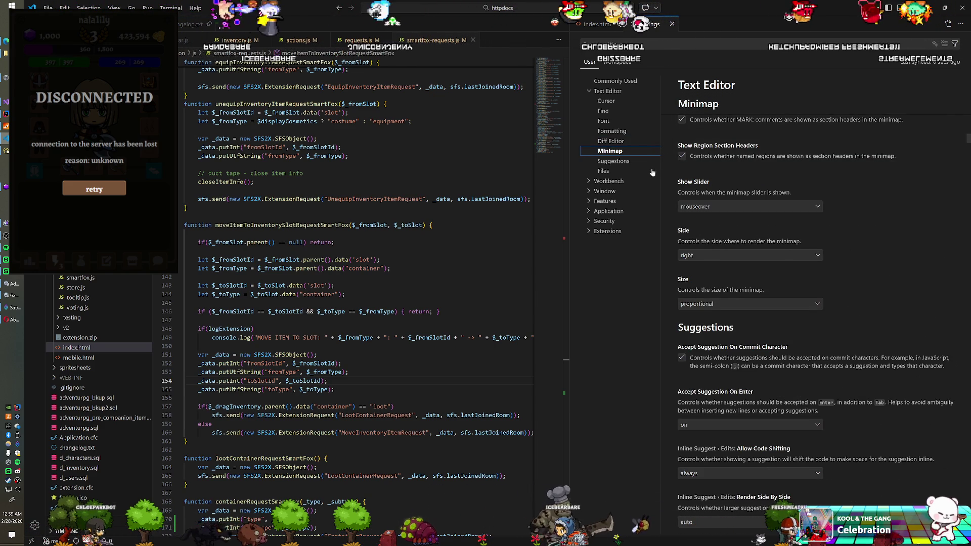
pyautogui.click(604, 201)
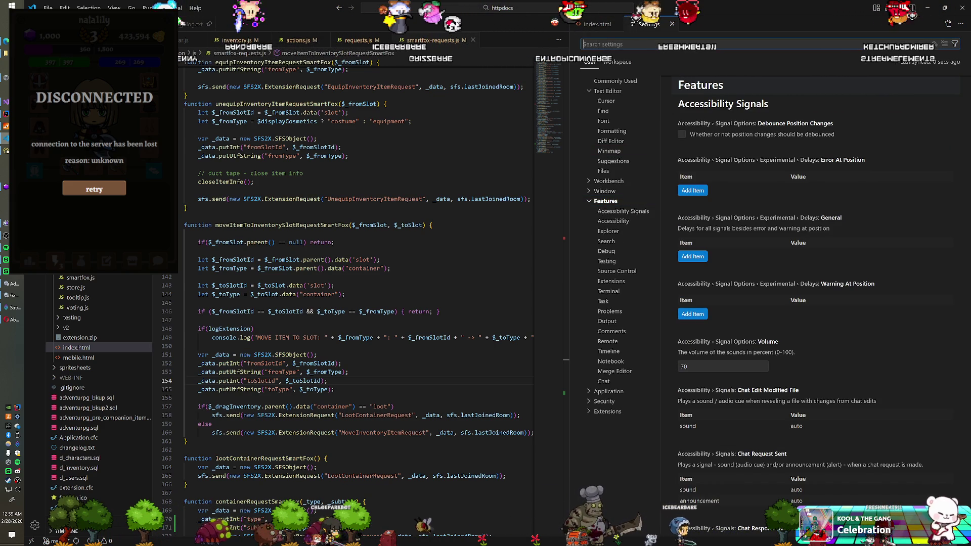
pyautogui.write('expand')
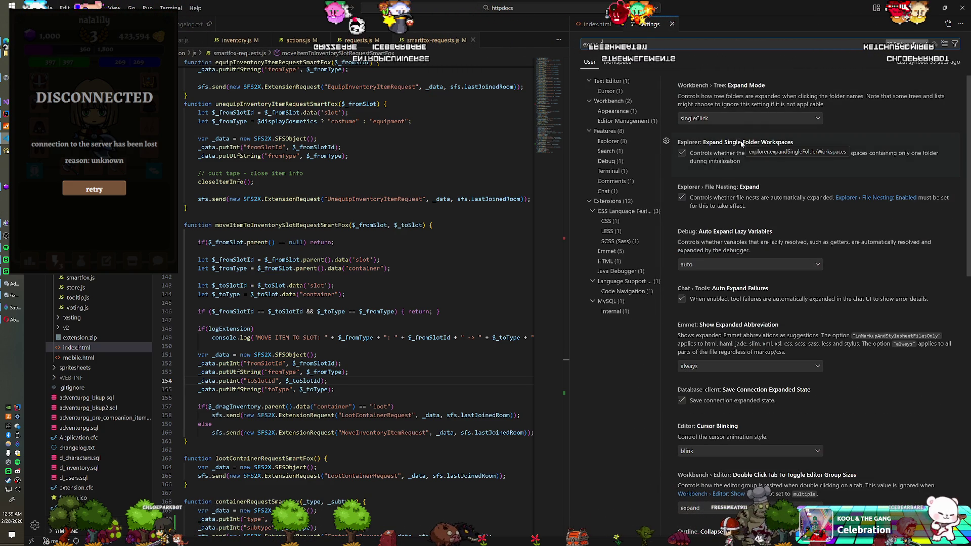
# Step: Scroll through the 'expand' settings results
pyautogui.scroll(-1, 741, 143)
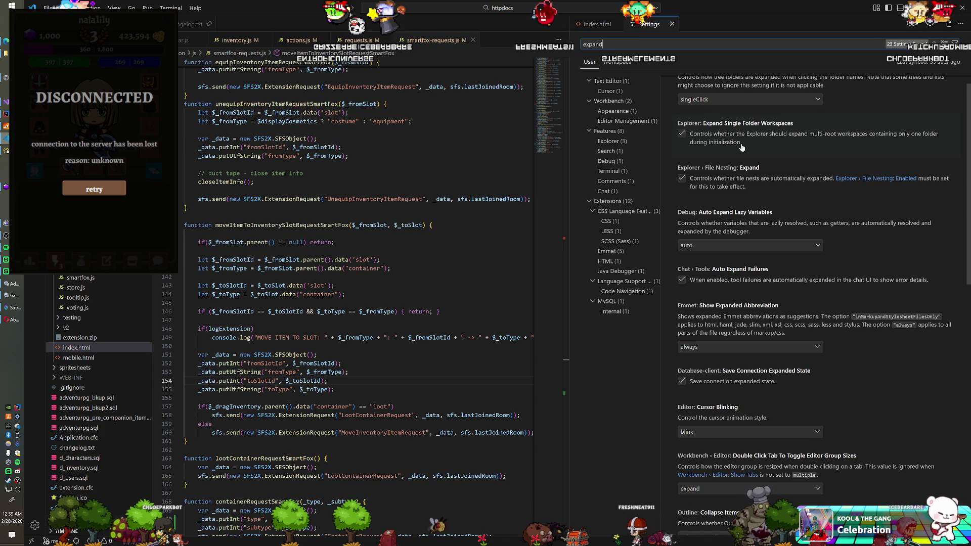
pyautogui.scroll(-2, 741, 147)
pyautogui.scroll(-4, 741, 147)
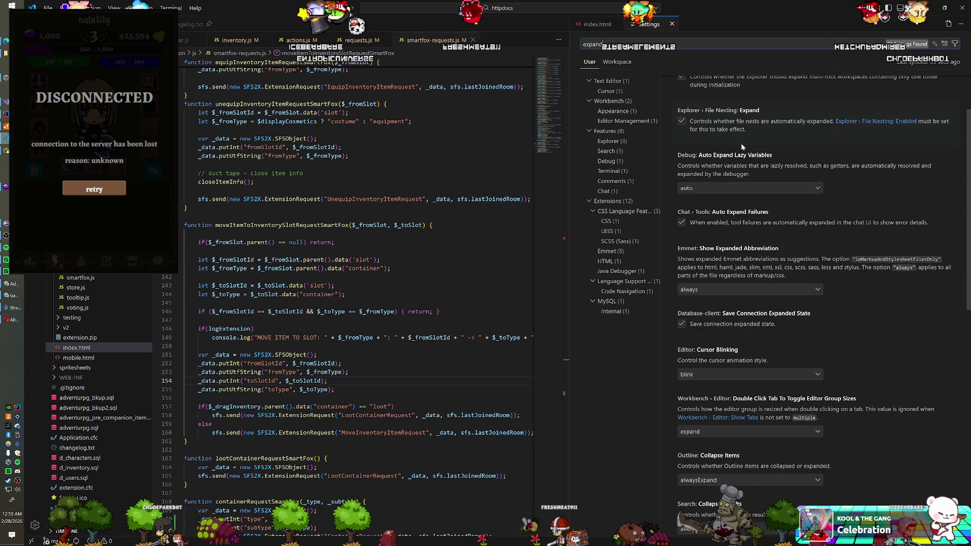
pyautogui.scroll(-5, 741, 143)
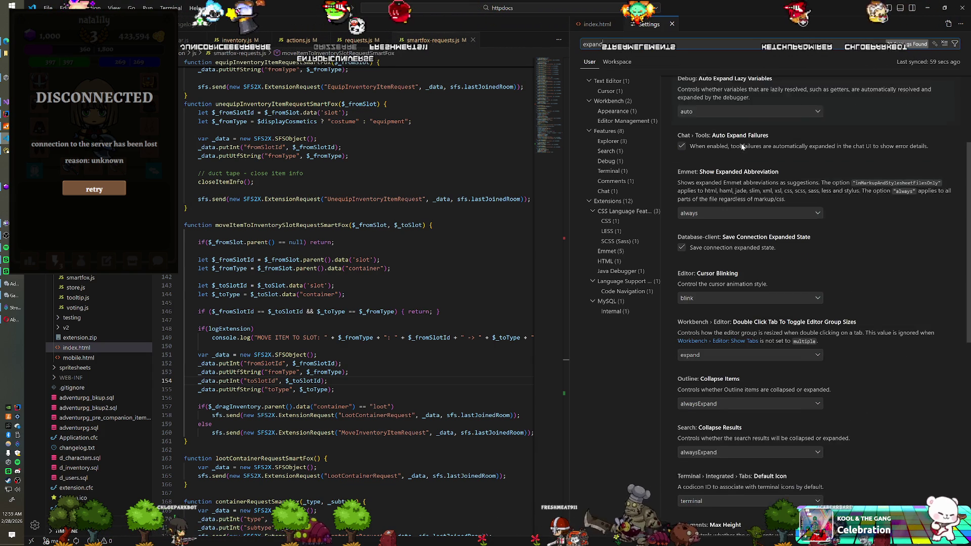
pyautogui.scroll(-6, 741, 144)
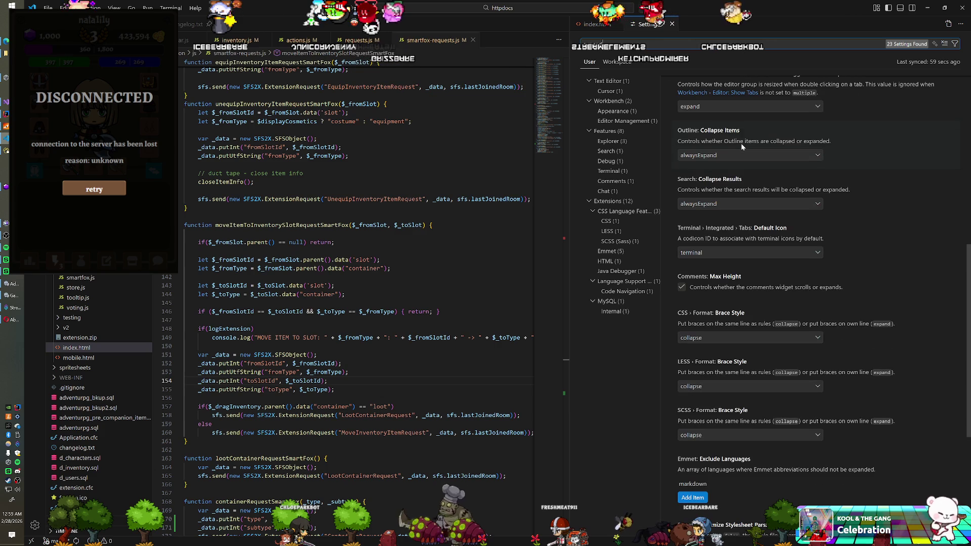
pyautogui.scroll(-4, 741, 143)
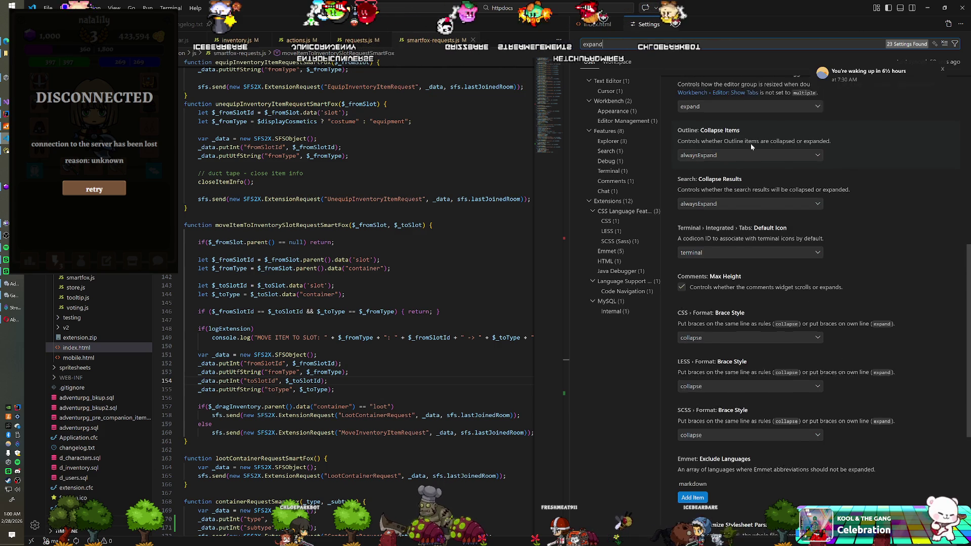
pyautogui.scroll(-5, 751, 146)
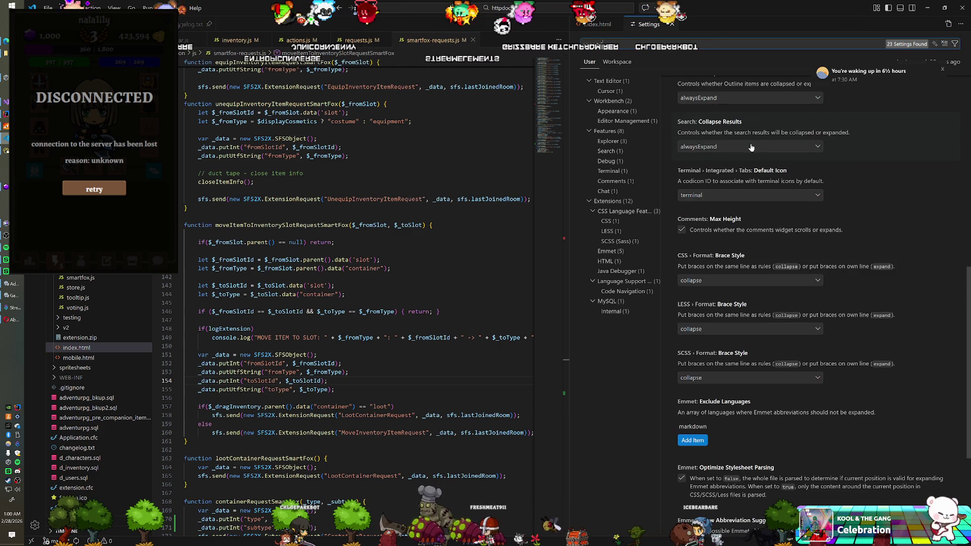
pyautogui.scroll(-8, 751, 147)
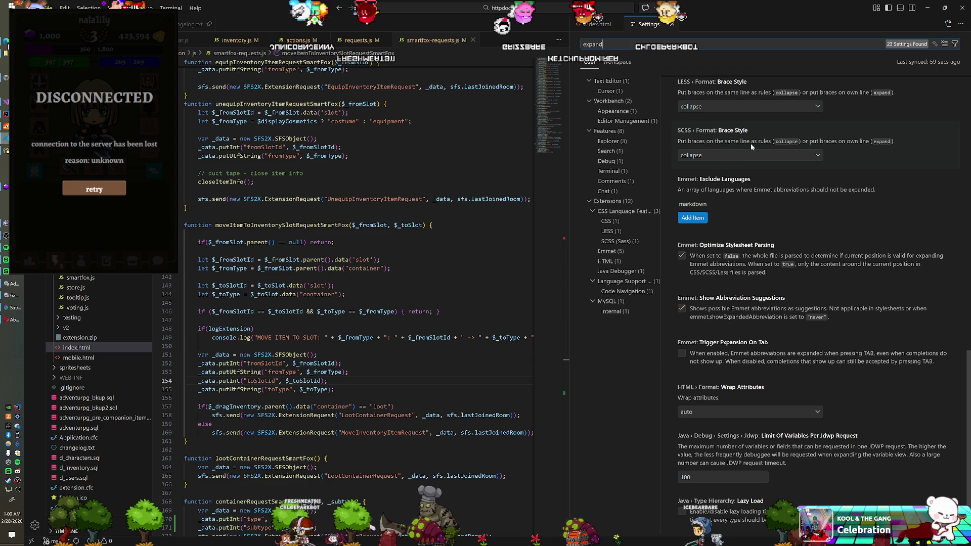
pyautogui.scroll(11, 763, 180)
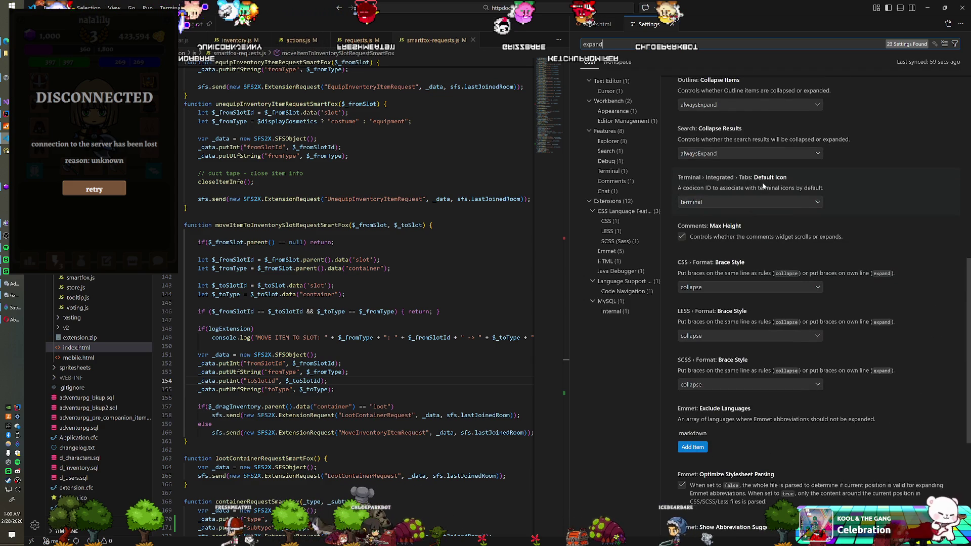
pyautogui.scroll(4, 763, 185)
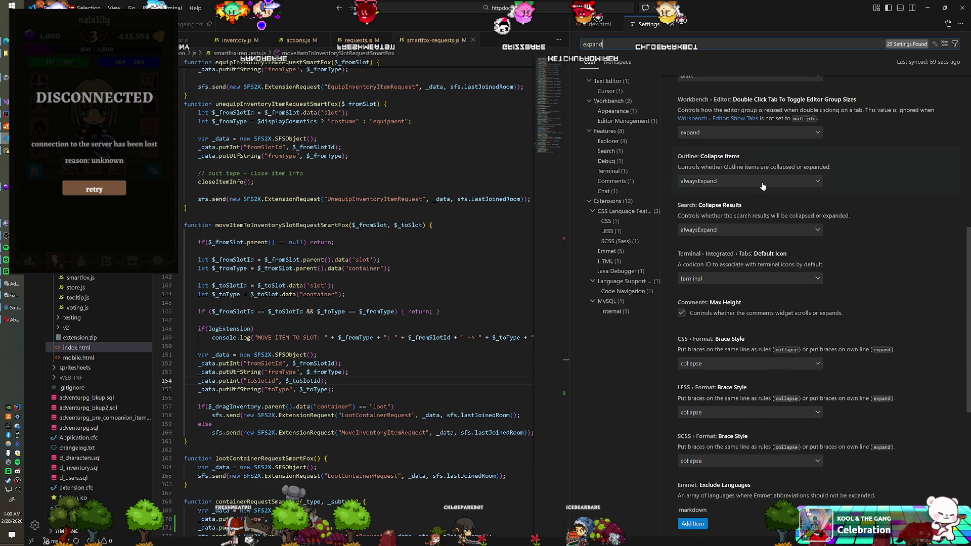
pyautogui.scroll(10, 762, 186)
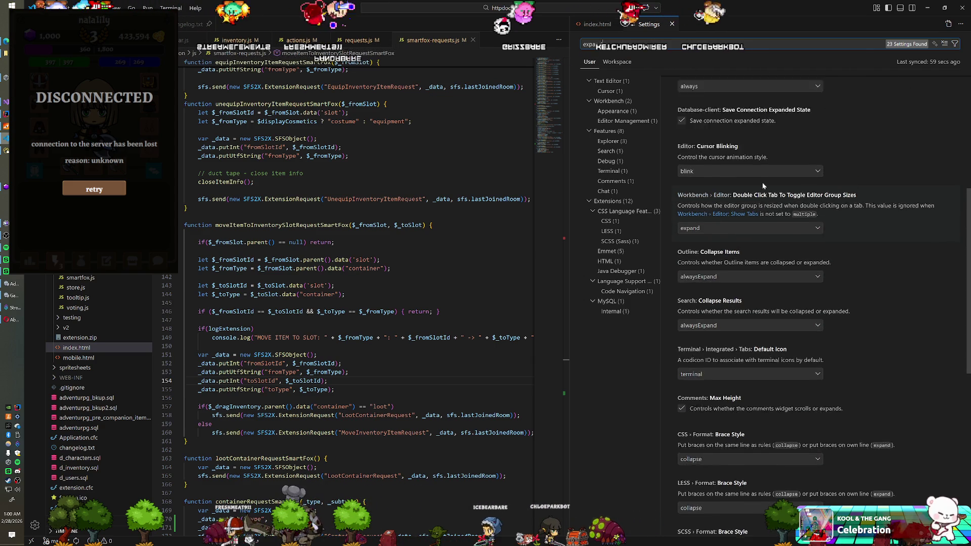
pyautogui.scroll(5, 762, 186)
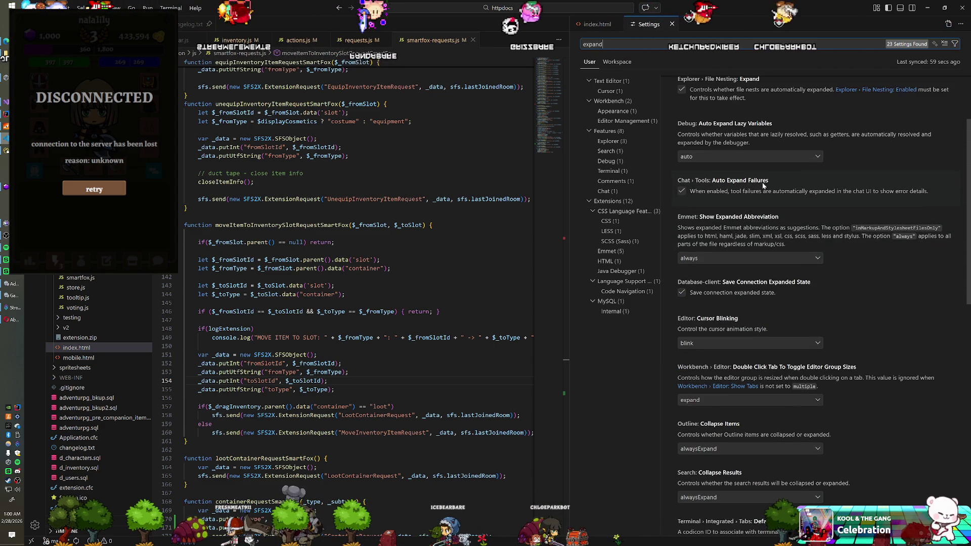
pyautogui.scroll(5, 763, 186)
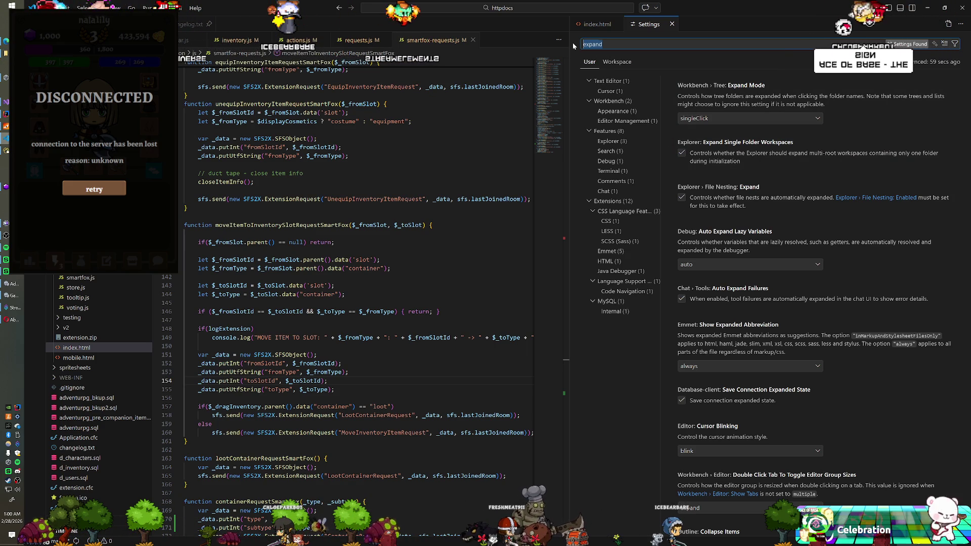
# Step: Search settings for 'collapse', scroll through the Collapse settings, and close the Settings tab
pyautogui.write('coll')
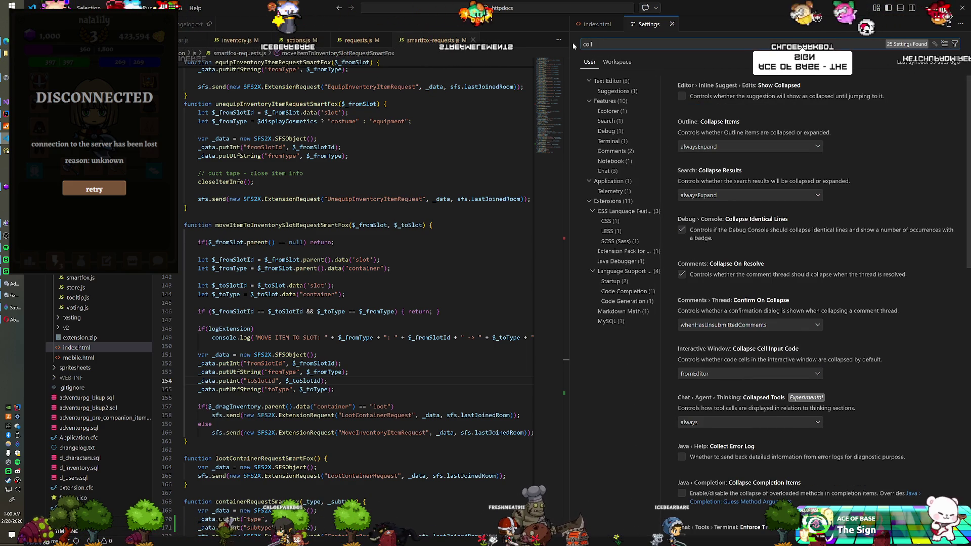
pyautogui.write('apse')
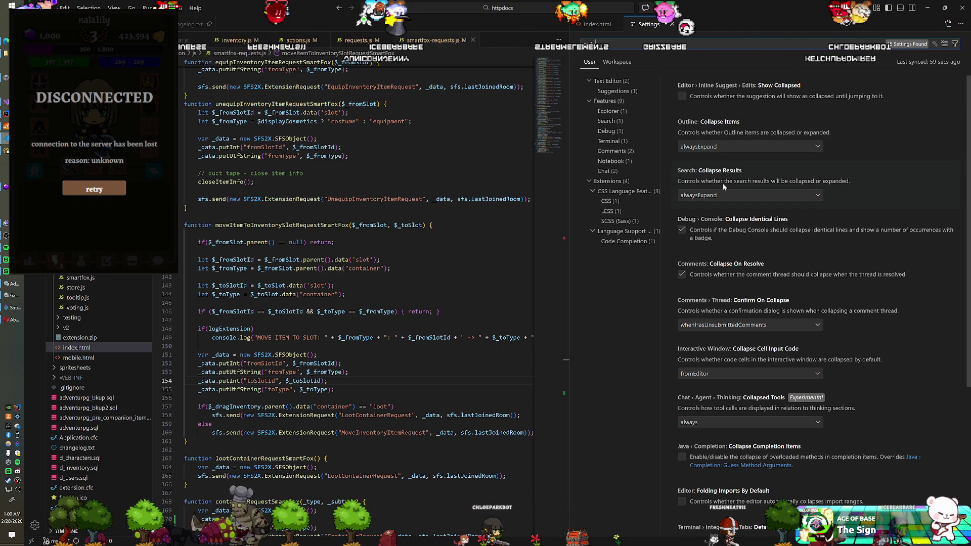
pyautogui.scroll(-2, 732, 185)
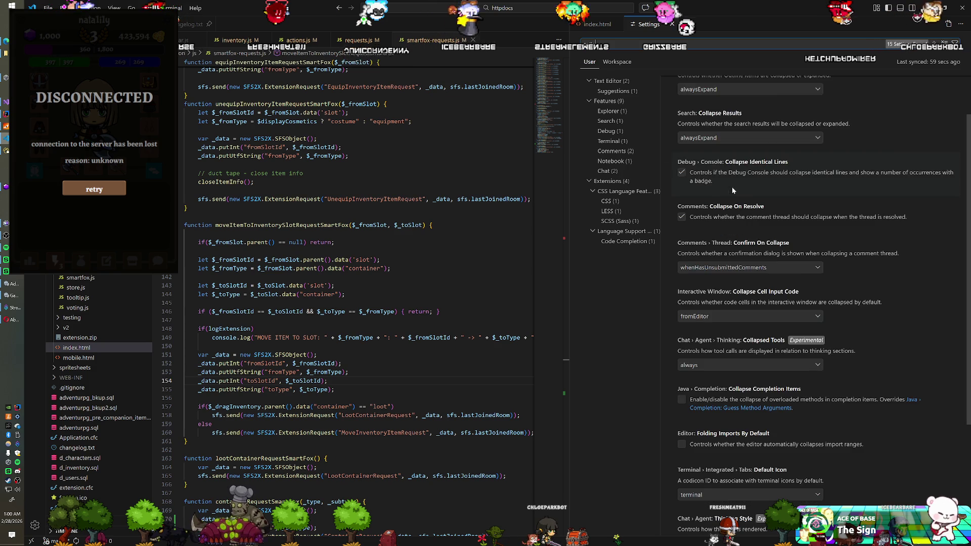
pyautogui.scroll(-4, 728, 195)
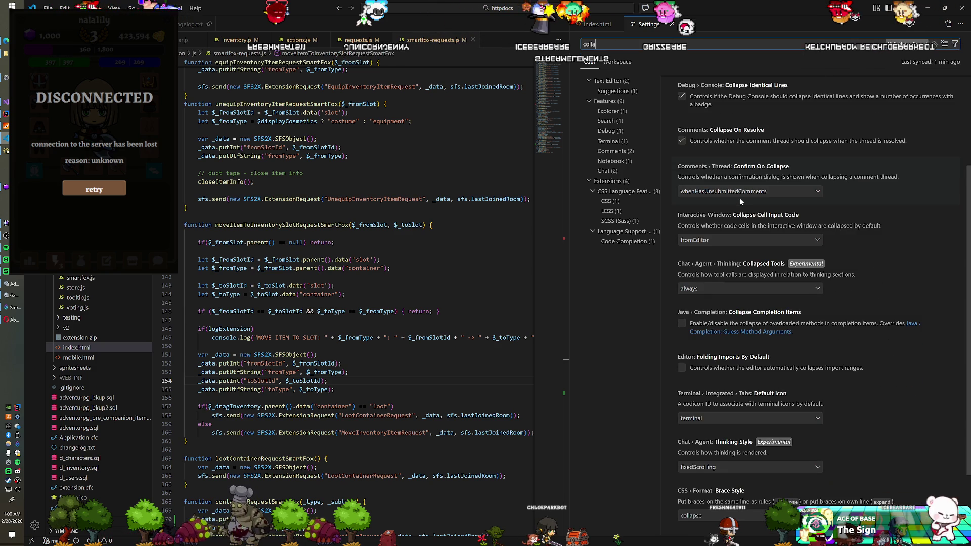
pyautogui.scroll(-2, 742, 202)
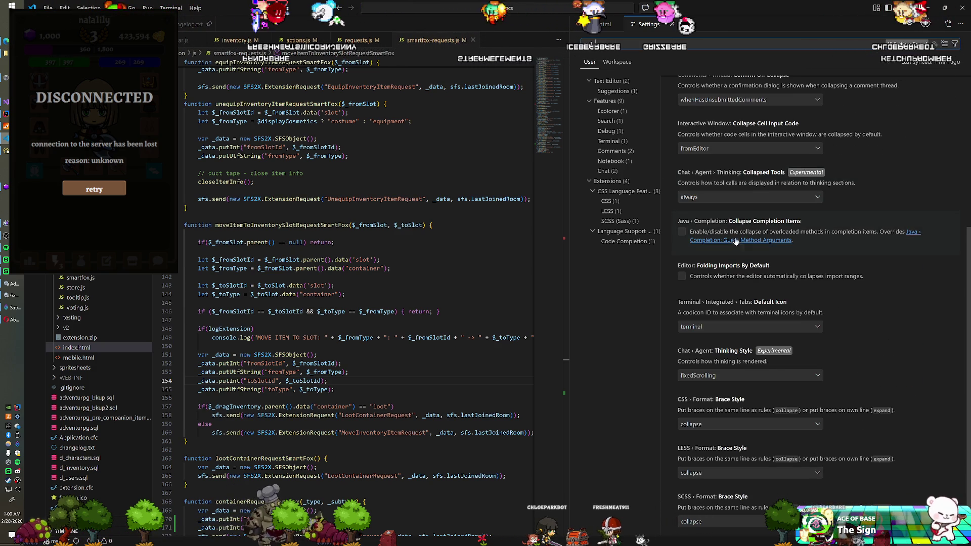
pyautogui.scroll(-3, 739, 258)
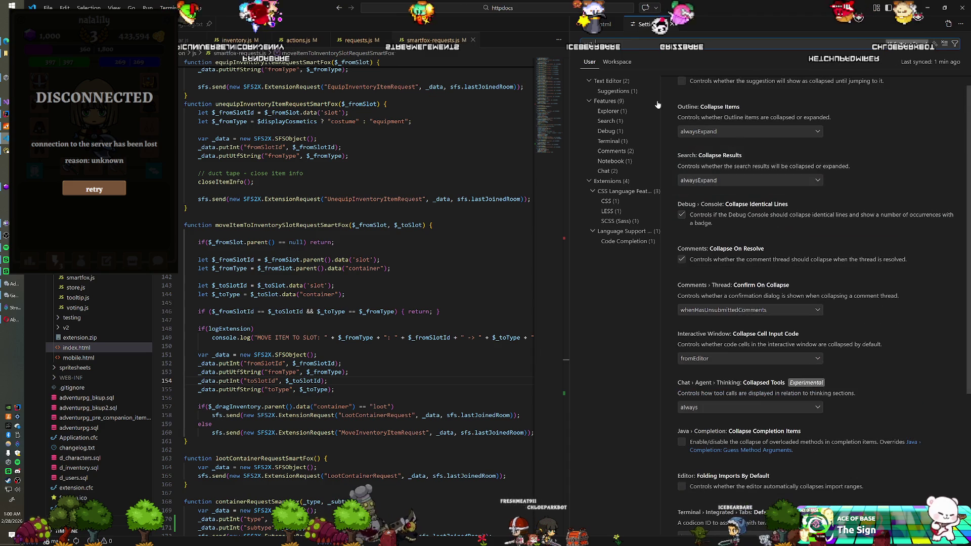
pyautogui.hotkey('ctrl', 'w')
# Step: Wrap 'Shard Lizard Corpse' in a <div id="loot-name"> in index.html, then switch to Unity
pyautogui.click(440, 104)
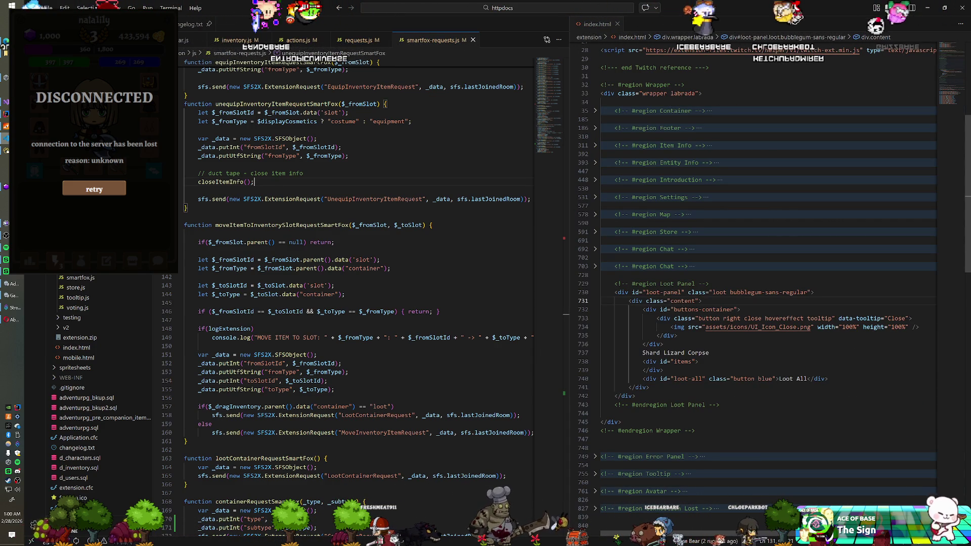
pyautogui.click(640, 343)
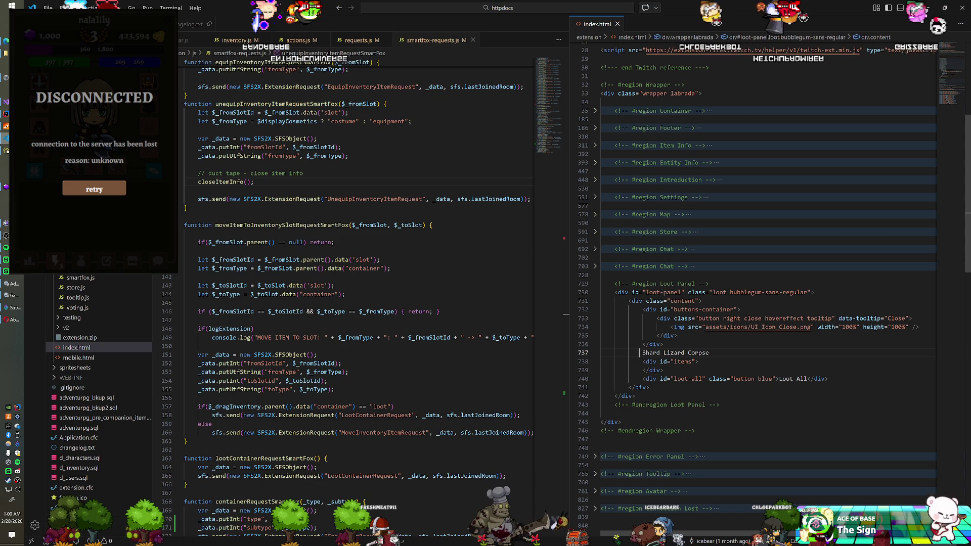
pyautogui.write('<d')
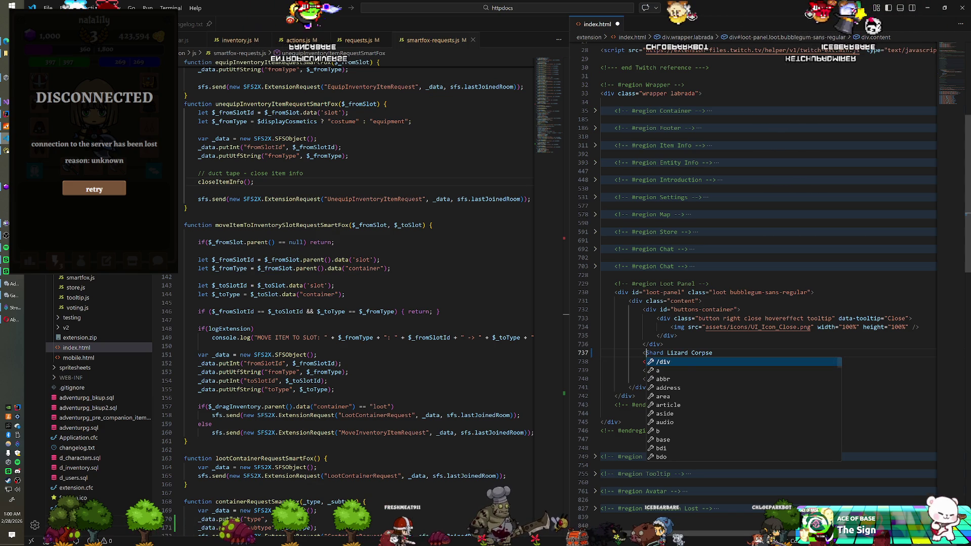
pyautogui.write('iv id=loot-name"></div>')
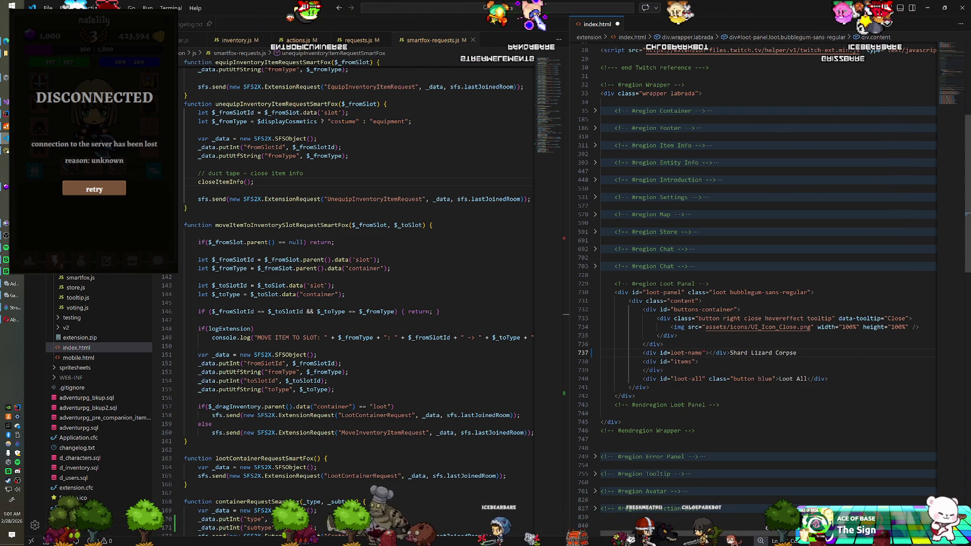
pyautogui.press('BackSpace')
pyautogui.write('</div>')
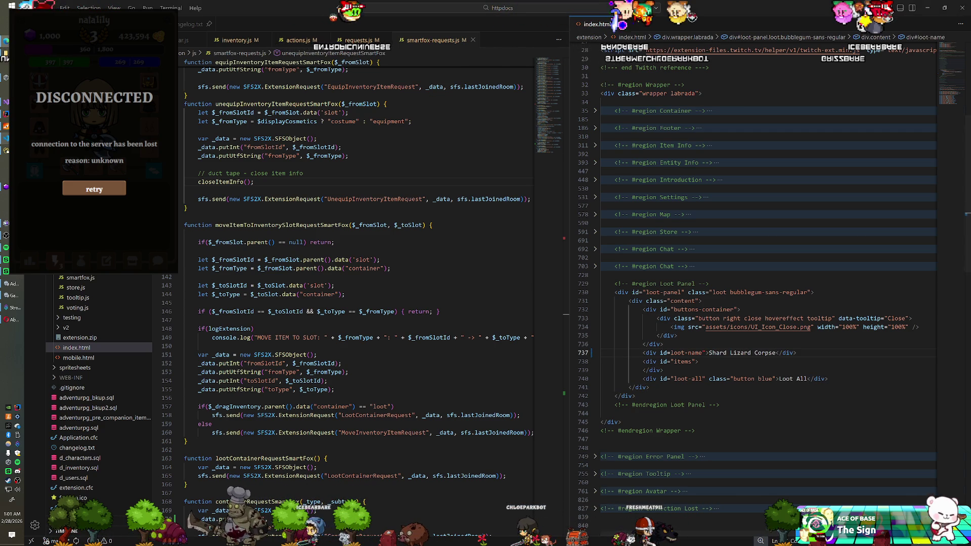
pyautogui.hotkey('alt', 'Tab')
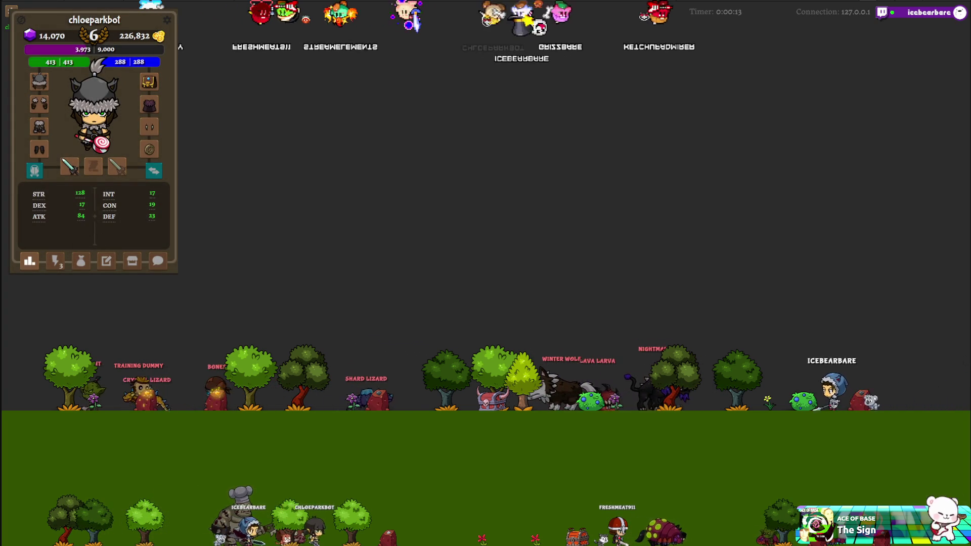
# Step: Show the grid of nearby monster and object icons in the character panel
pyautogui.click(55, 262)
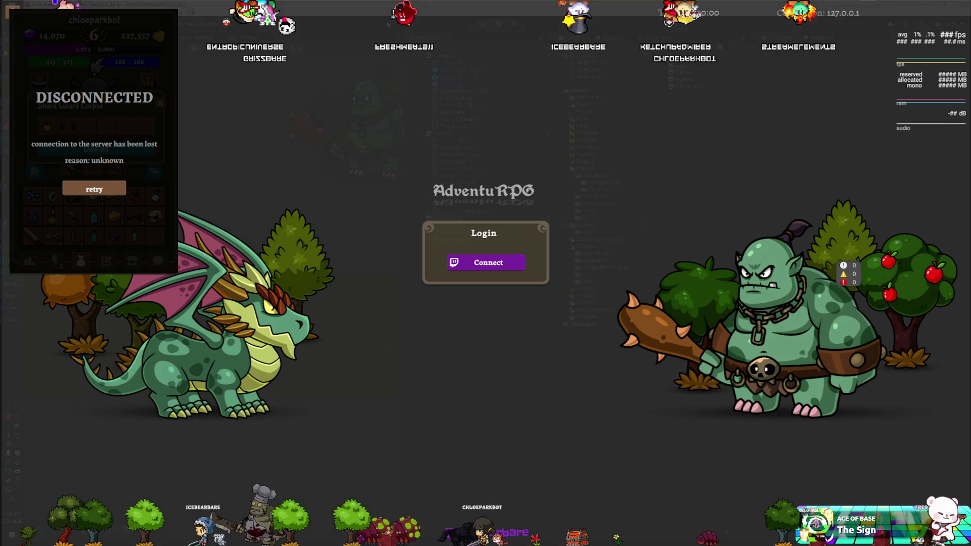
# Step: Stop the running AdventuRPG game by exiting Play mode in Unity
pyautogui.hotkey('ctrl', 'p')
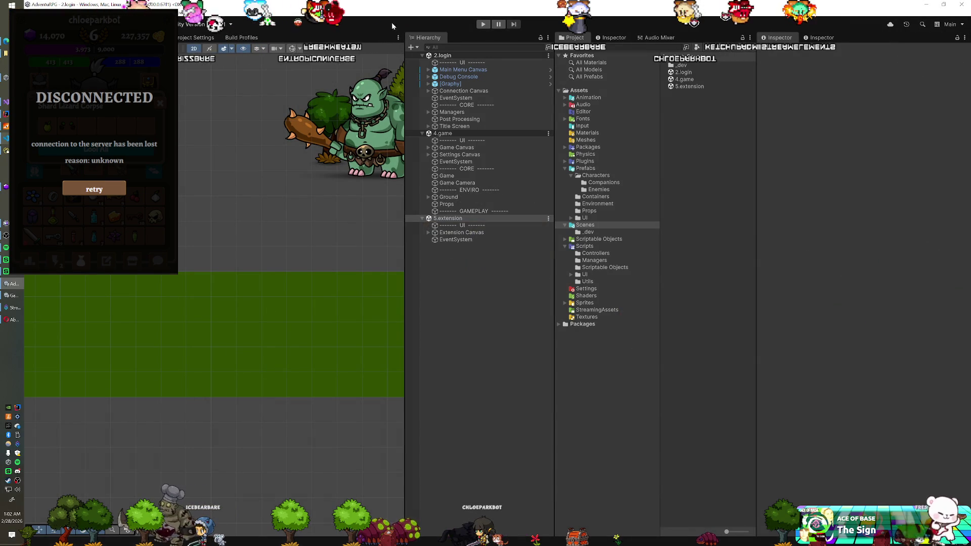
# Step: Select the 5.extension scene in the Hierarchy, then return to VS Code's index.html loot panel markup
pyautogui.click(448, 217)
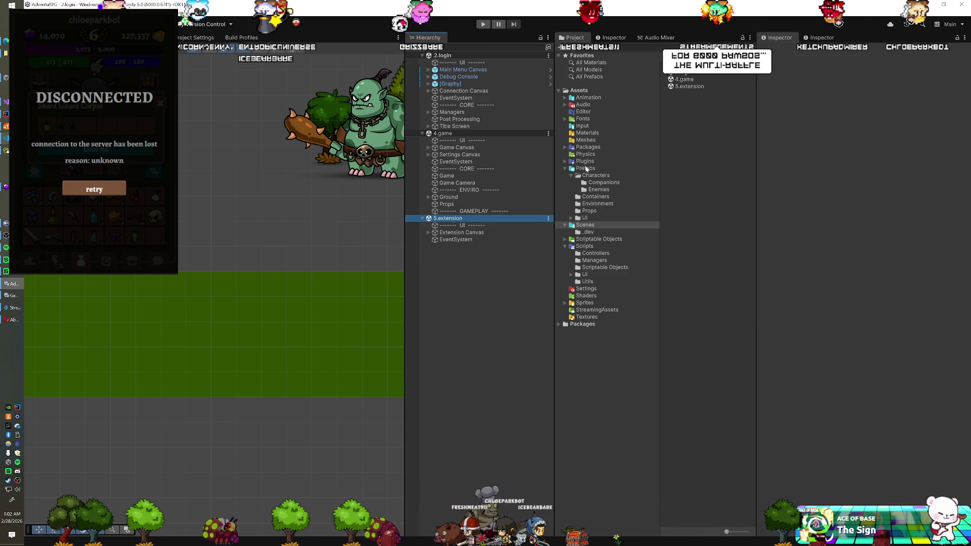
pyautogui.click(5, 139)
pyautogui.scroll(-1, 796, 334)
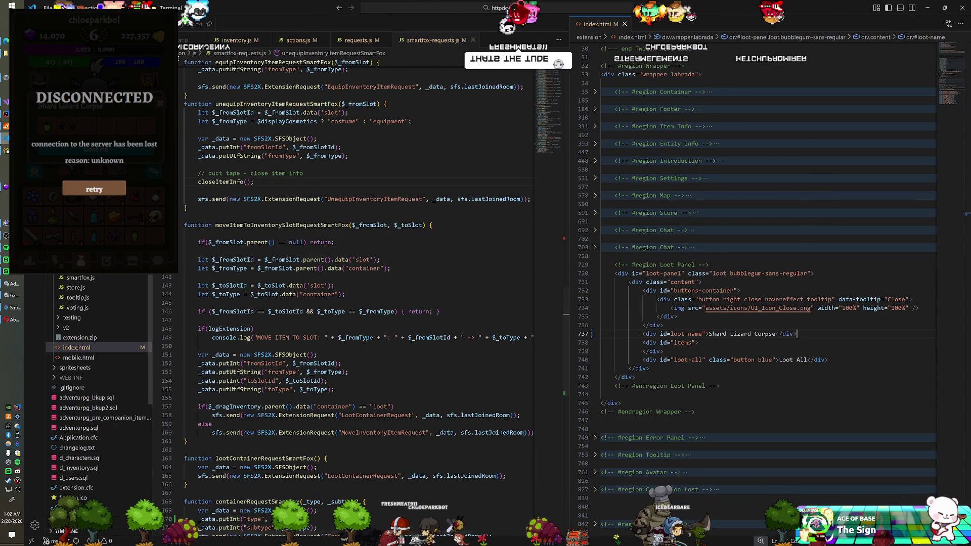
# Step: Open actions.js in the right editor group beside the requests code and skim through it
pyautogui.moveTo(298, 40); pyautogui.dragTo(569, 200)
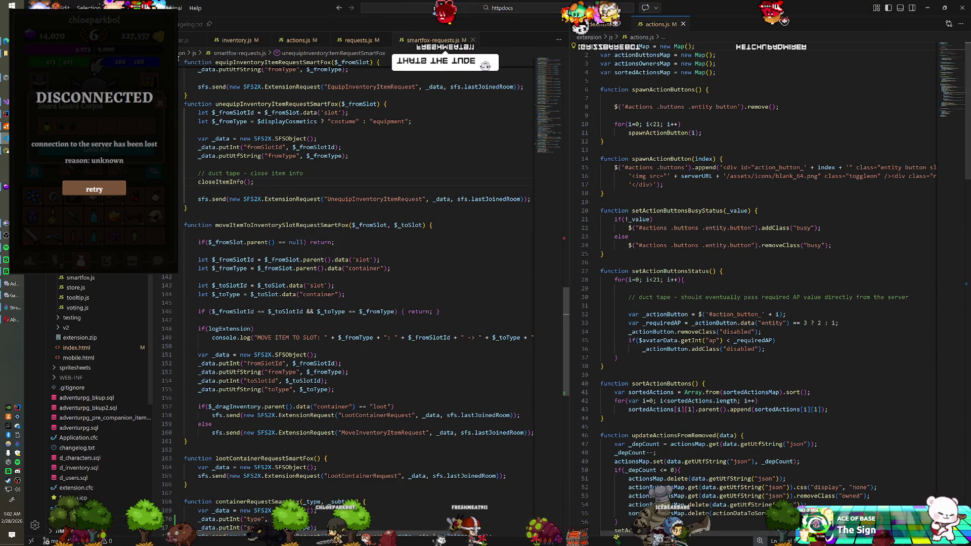
pyautogui.scroll(-20, 758, 283)
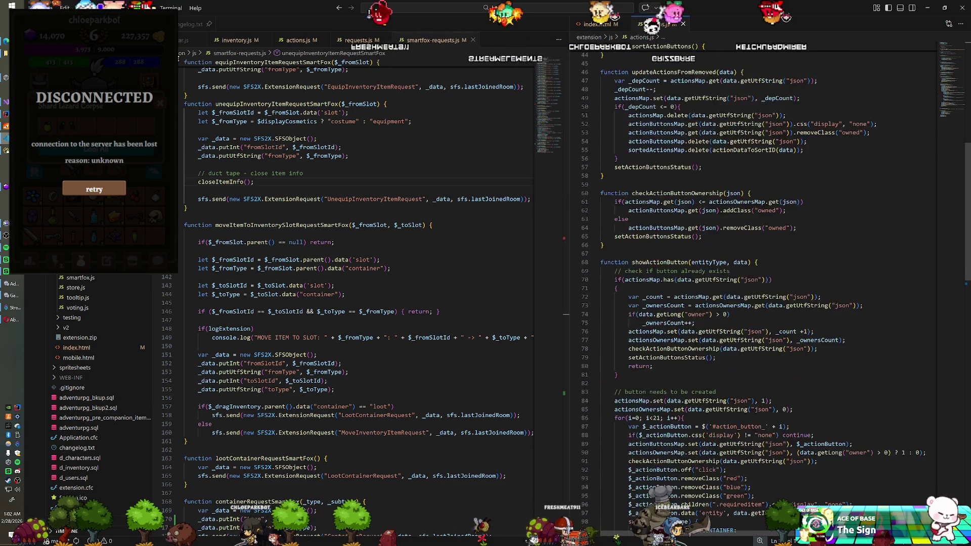
pyautogui.scroll(-3, 758, 283)
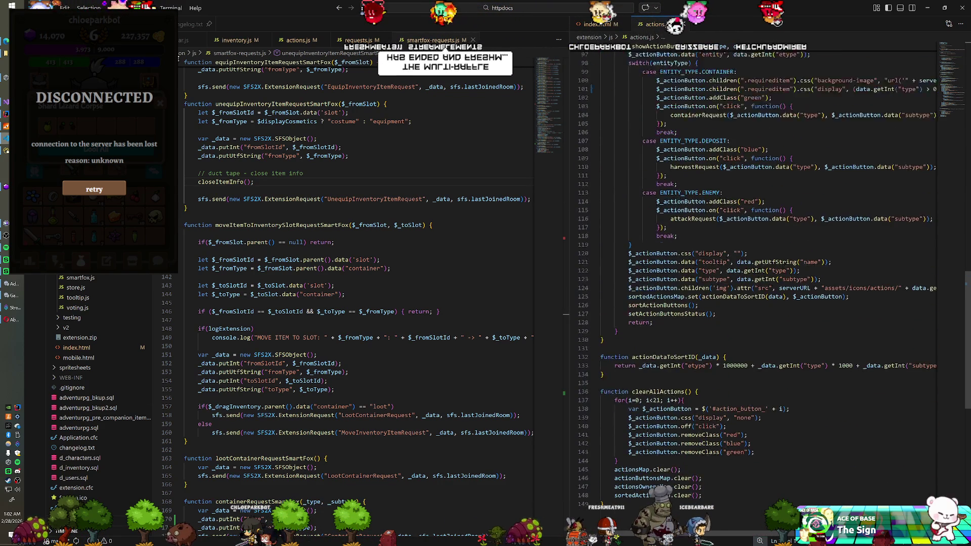
pyautogui.scroll(15, 758, 283)
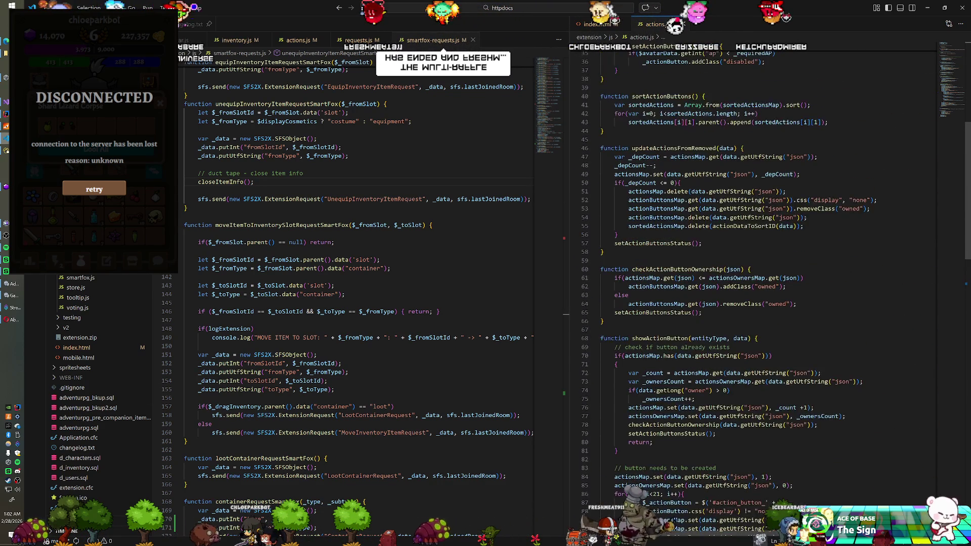
pyautogui.scroll(9, 758, 283)
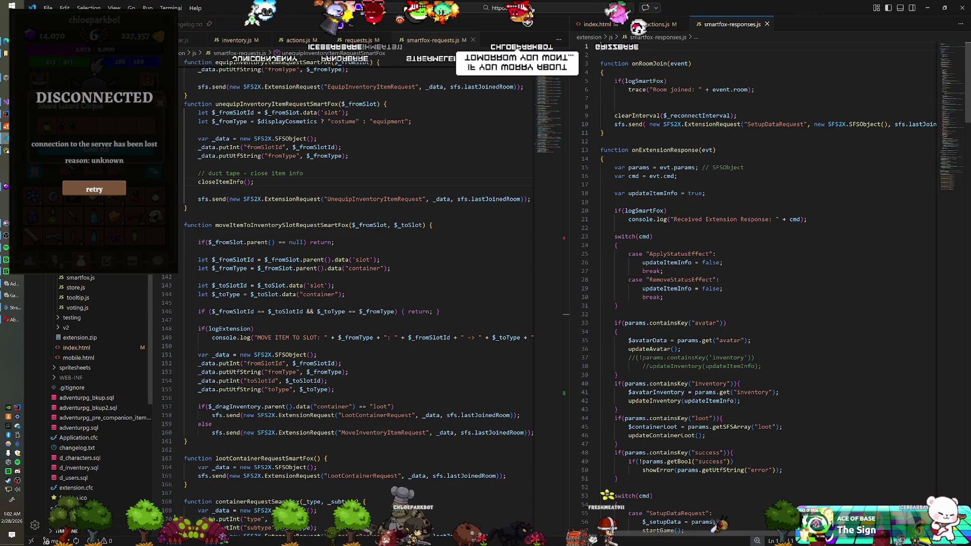
# Step: Locate the ContainerInventory case in smartfox-responses.js and go to updateContainerLoot's definition in inventory.js
pyautogui.scroll(-20, 758, 283)
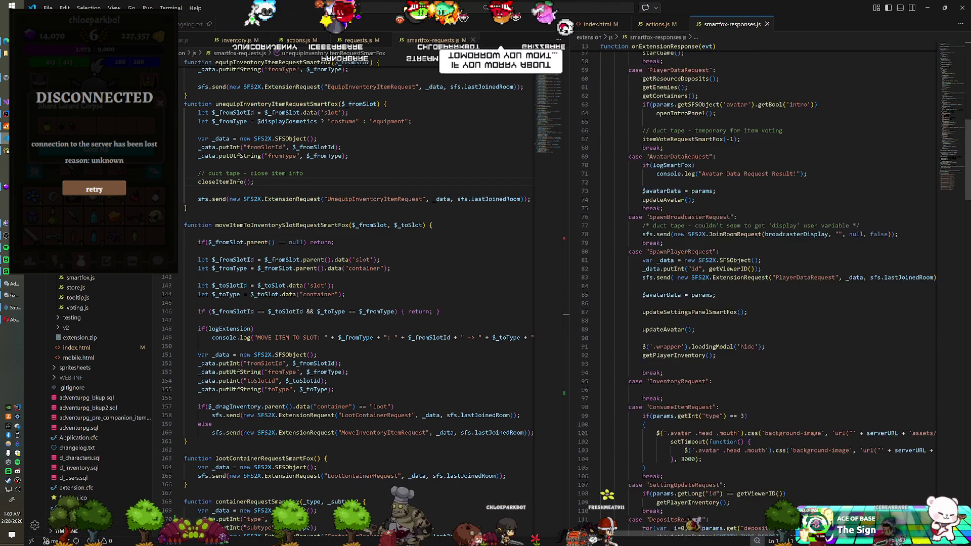
pyautogui.scroll(-19, 758, 283)
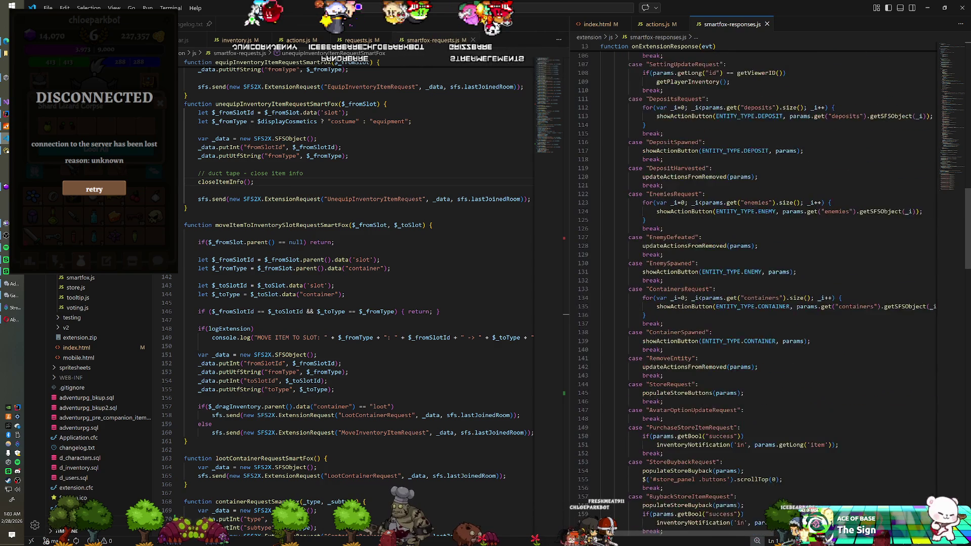
pyautogui.scroll(-10, 758, 283)
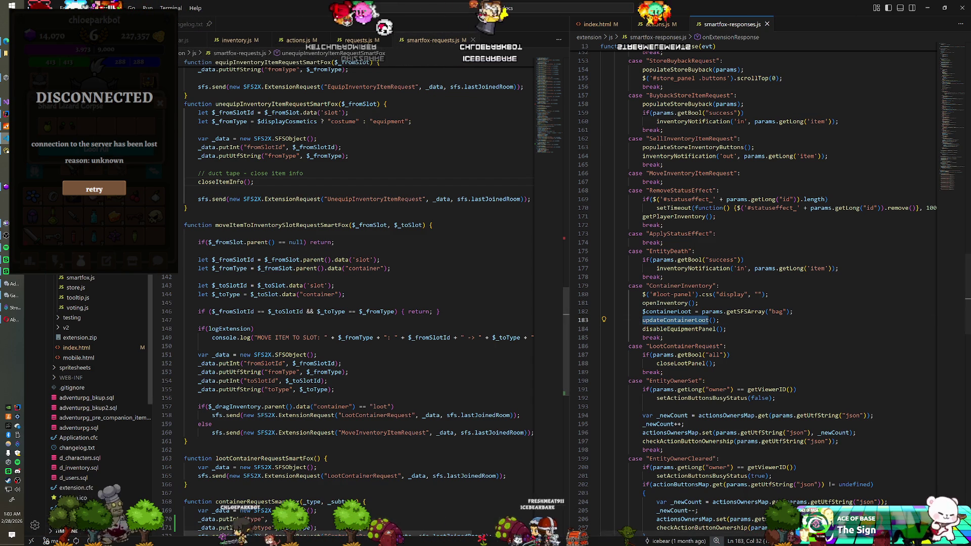
pyautogui.hotkey('ctrl', 'shift', 'f')
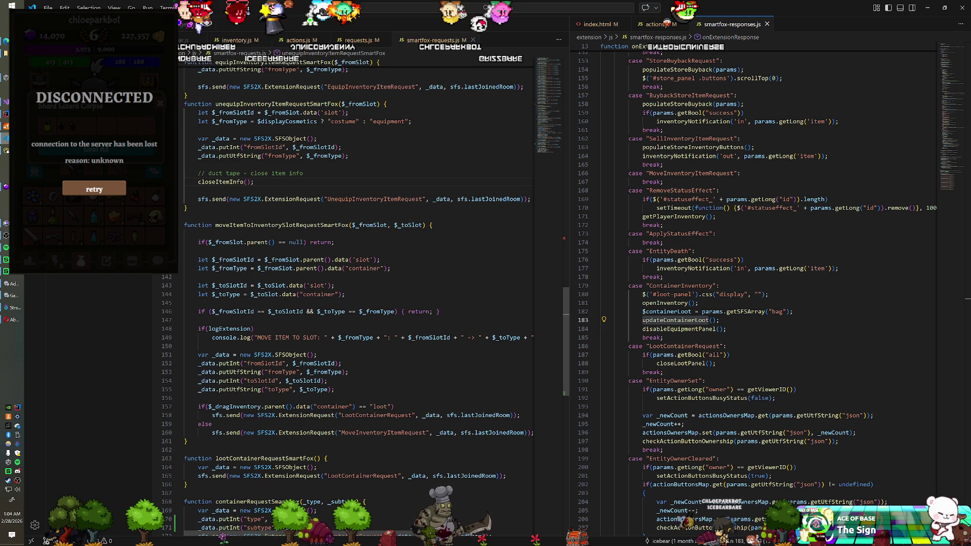
pyautogui.press('F12')
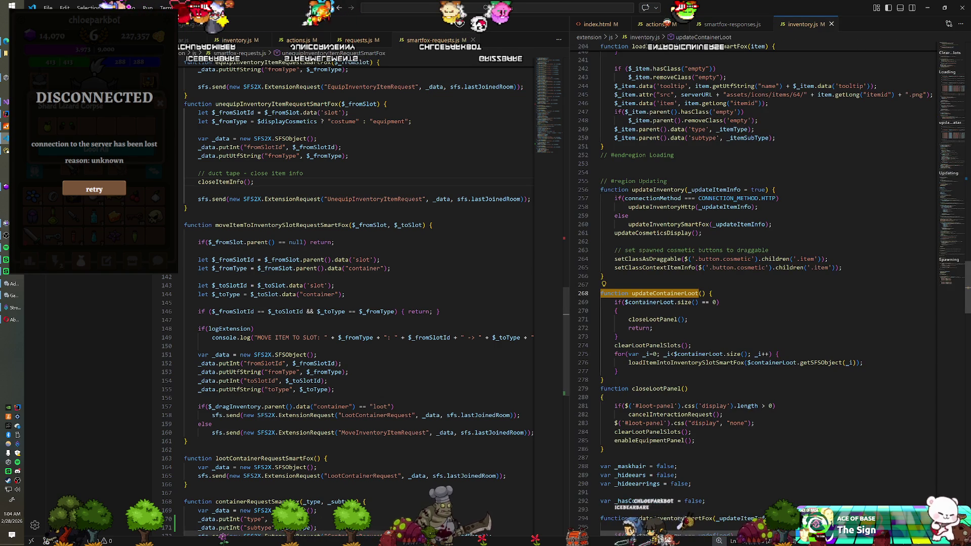
# Step: Add console.log($containerLoot); at the top of updateContainerLoot, then start the game in Unity
pyautogui.press('End')
pyautogui.scroll(-2, 758, 278)
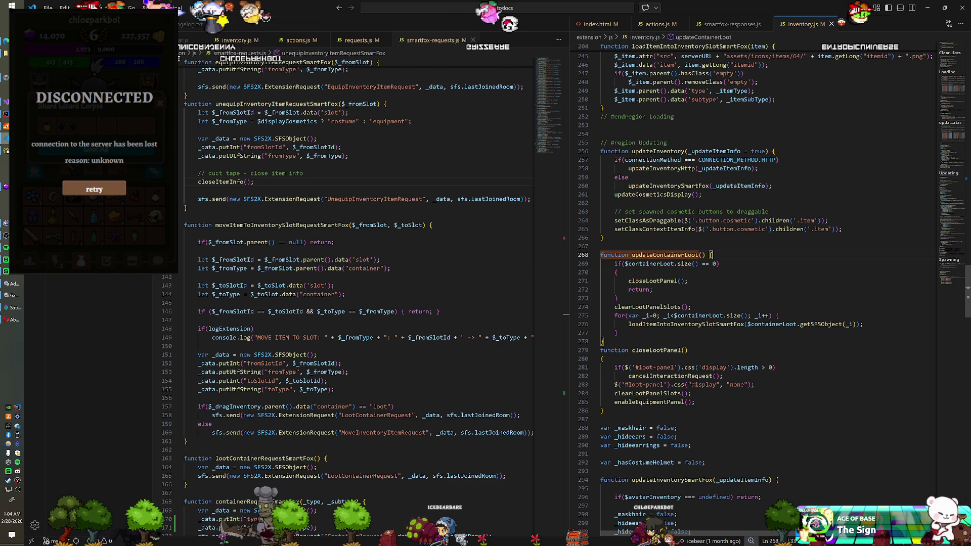
pyautogui.click(617, 333)
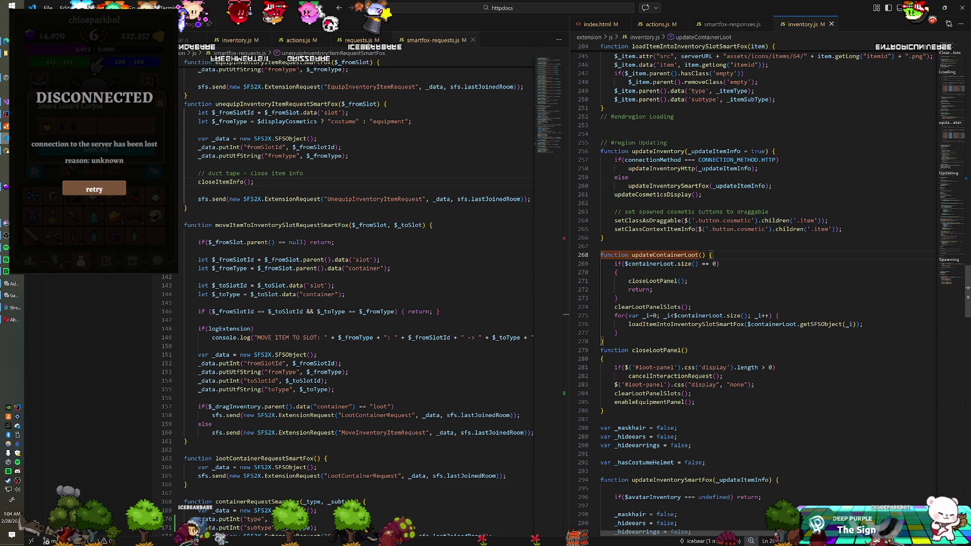
pyautogui.press('Return')
pyautogui.write('console.')
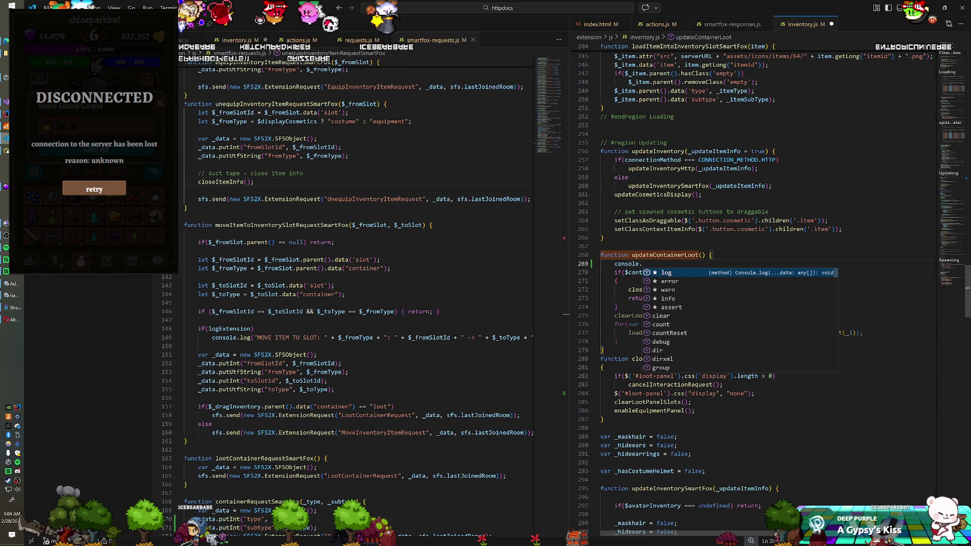
pyautogui.write('log(@')
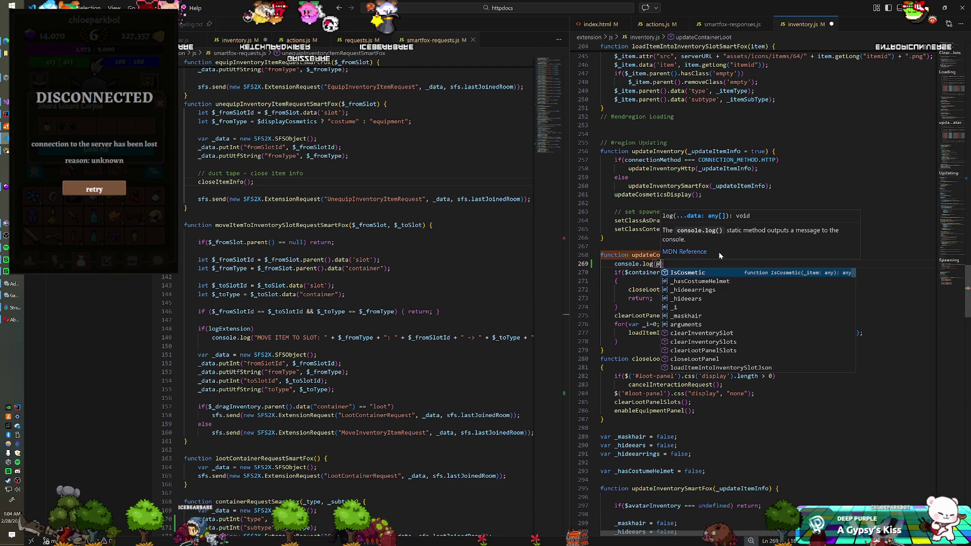
pyautogui.press('BackSpace')
pyautogui.write('$containerLo')
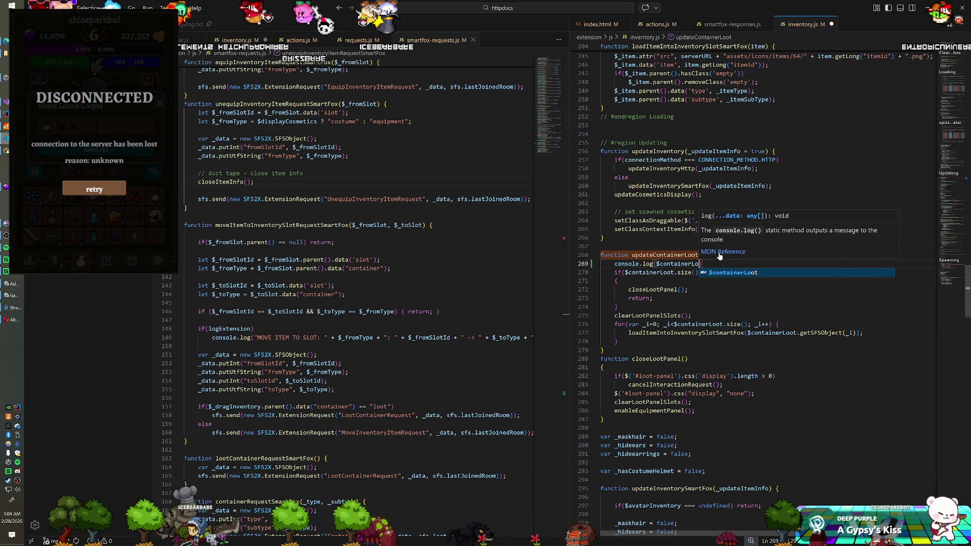
pyautogui.press('Tab')
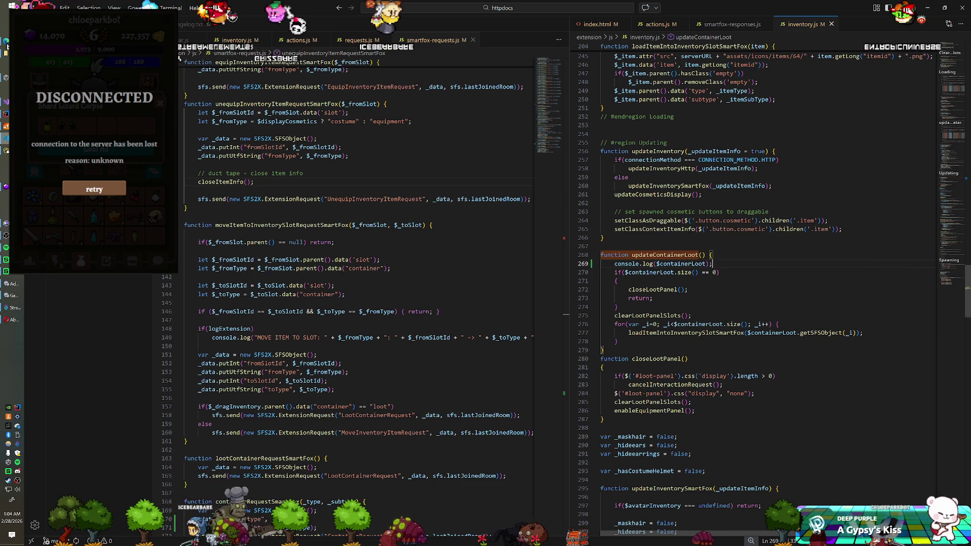
pyautogui.hotkey('alt', 'Tab')
pyautogui.hotkey('ctrl', 'p')
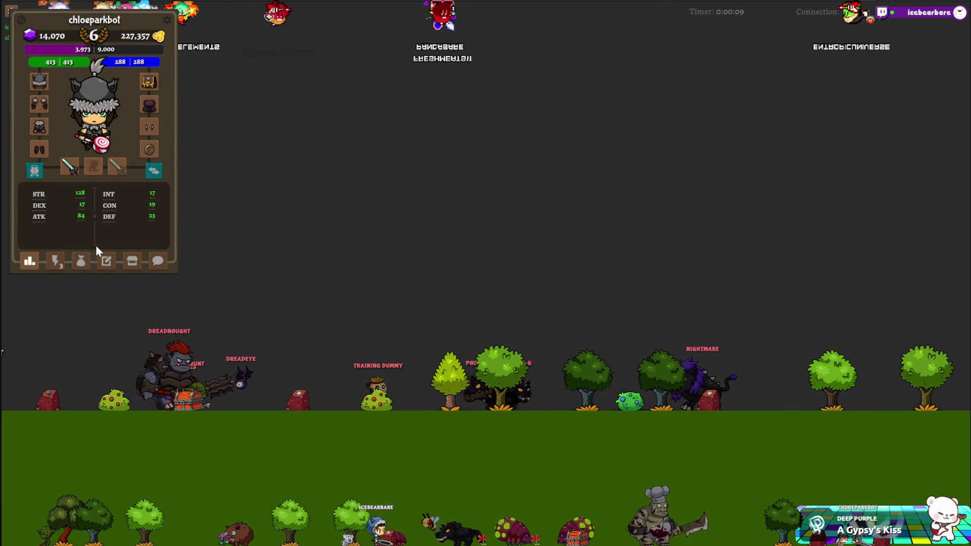
# Step: Summon a chest from the summon grid, then bring up requests.js in VS Code
pyautogui.click(56, 261)
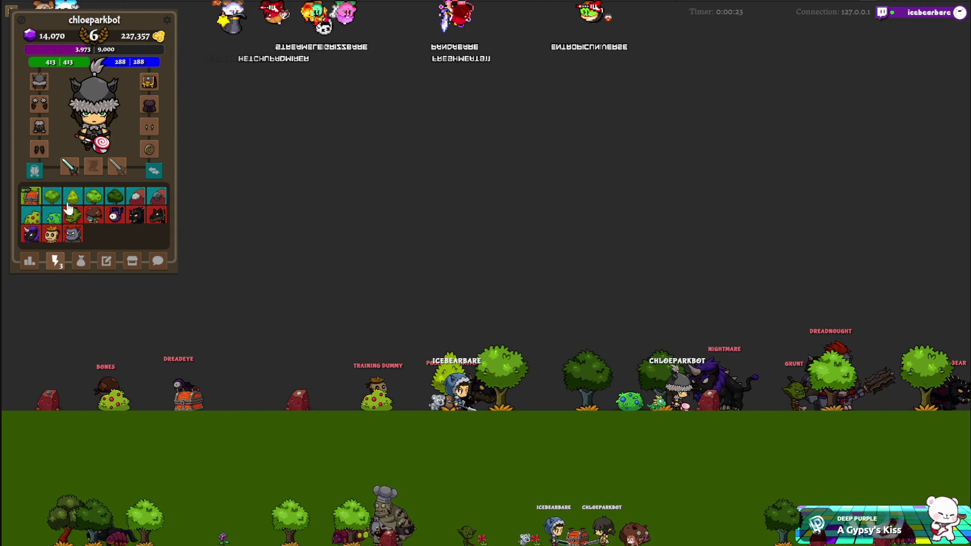
pyautogui.click(32, 195)
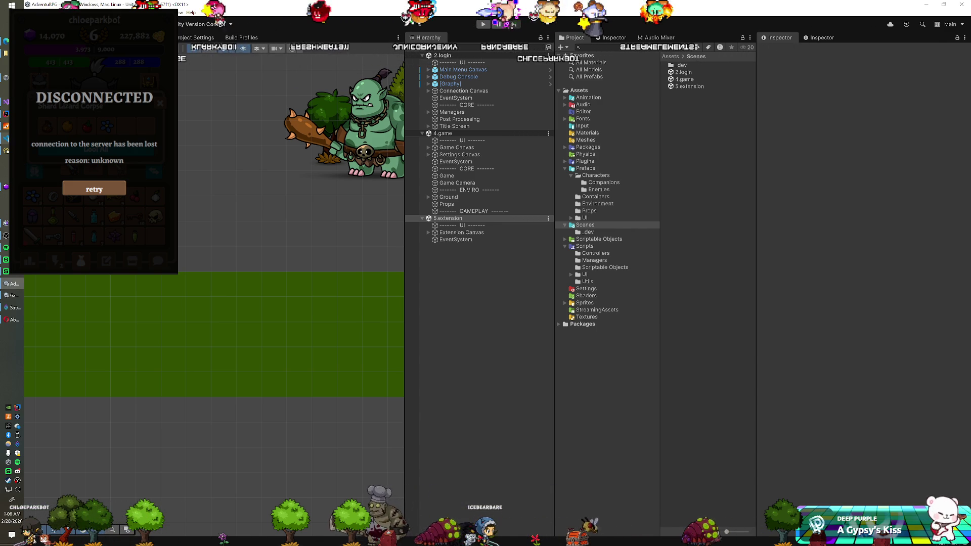
pyautogui.click(6, 140)
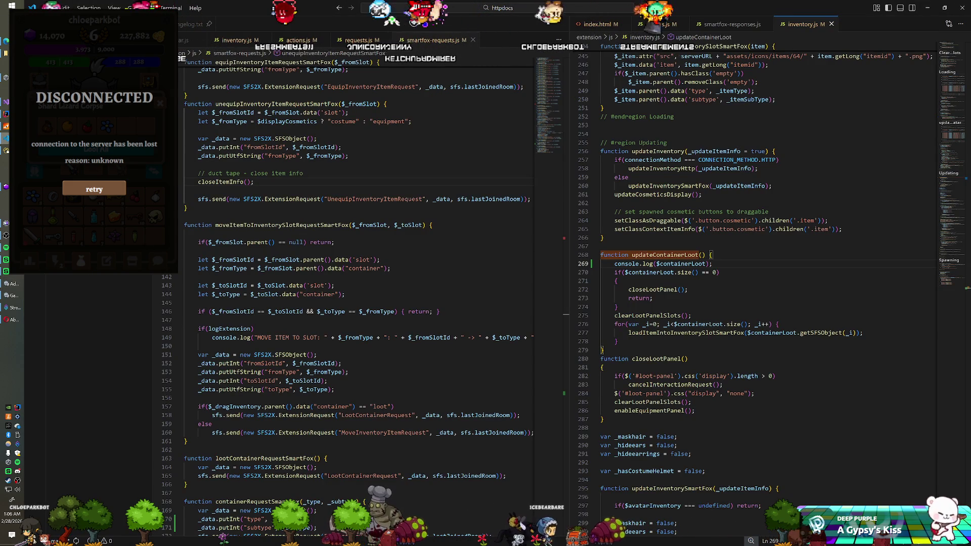
pyautogui.click(359, 40)
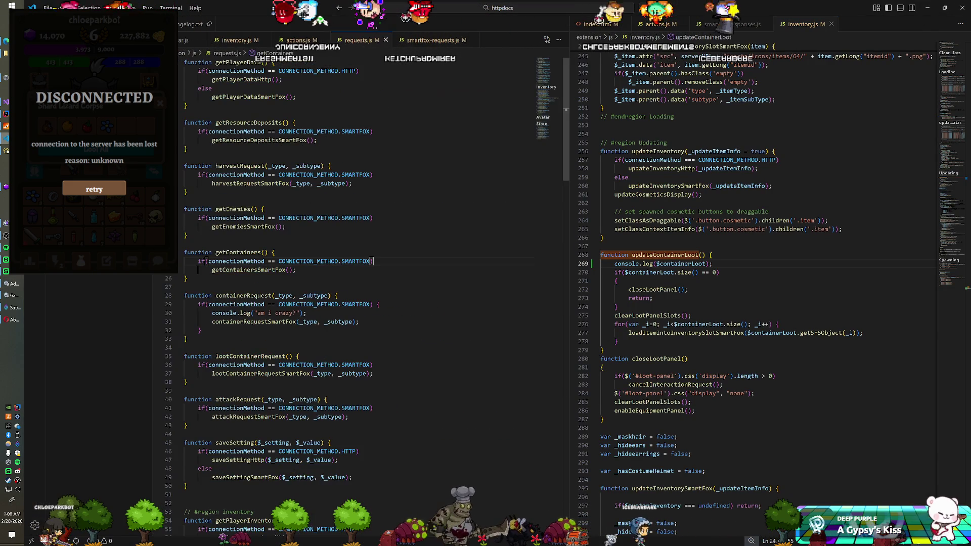
# Step: Remove the "am i crazy?" console.log and its blank line from containerRequest in requests.js
pyautogui.scroll(-20, 354, 294)
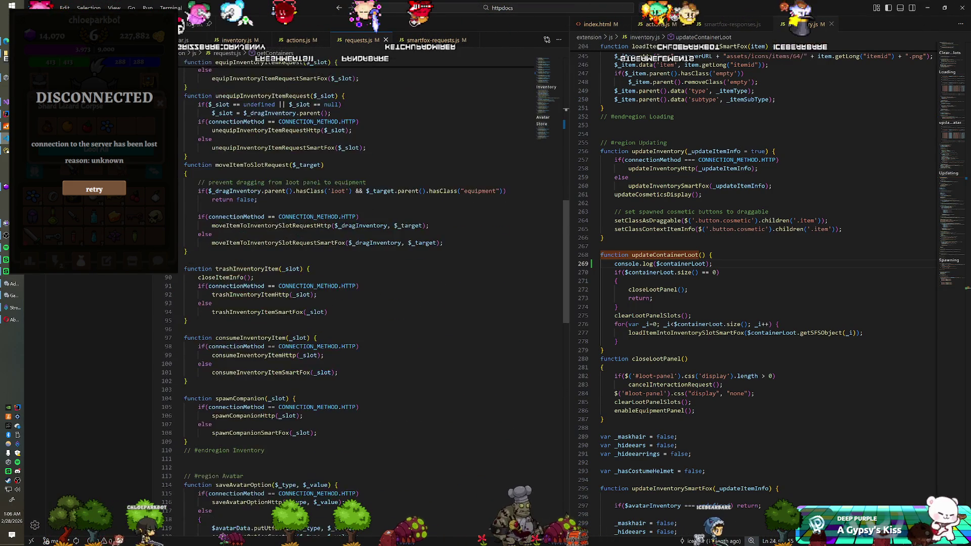
pyautogui.scroll(8, 354, 293)
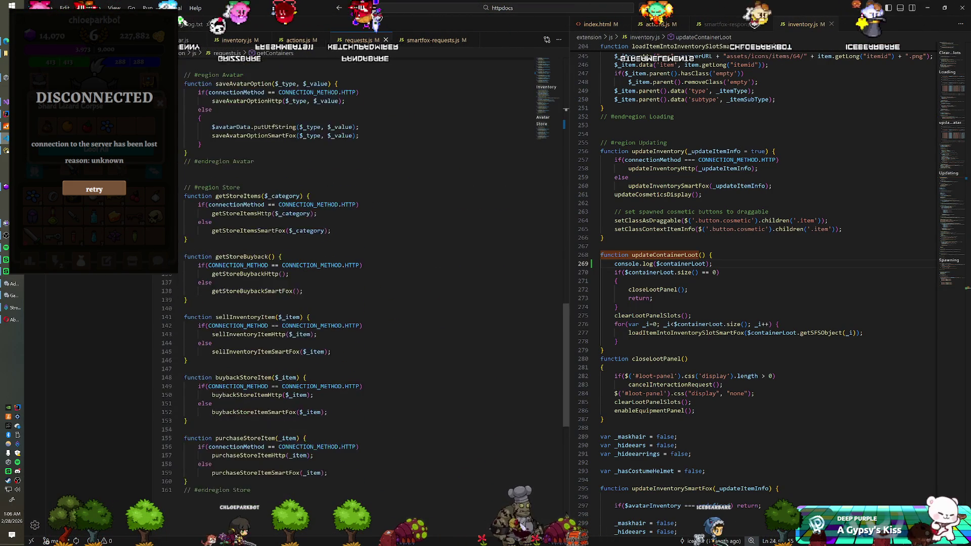
pyautogui.scroll(7, 354, 294)
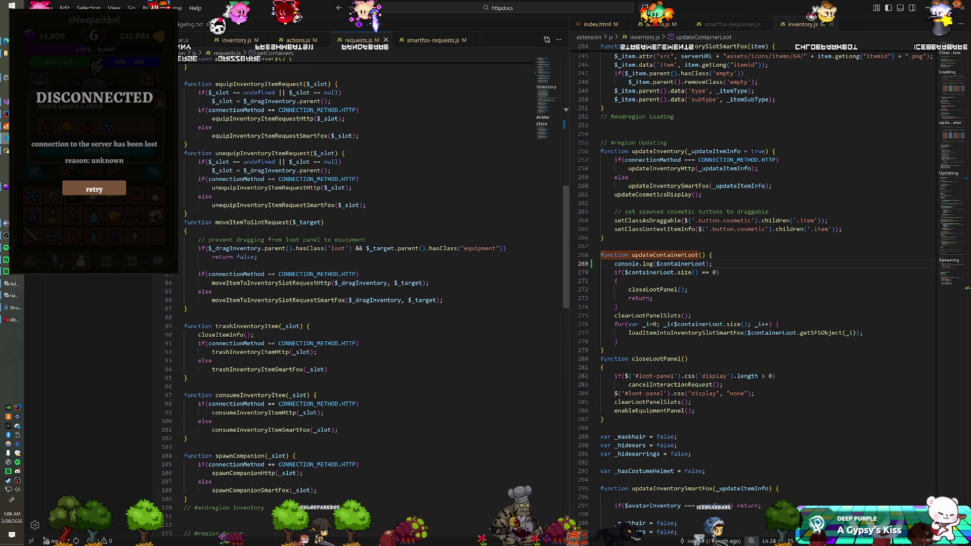
pyautogui.scroll(3, 354, 293)
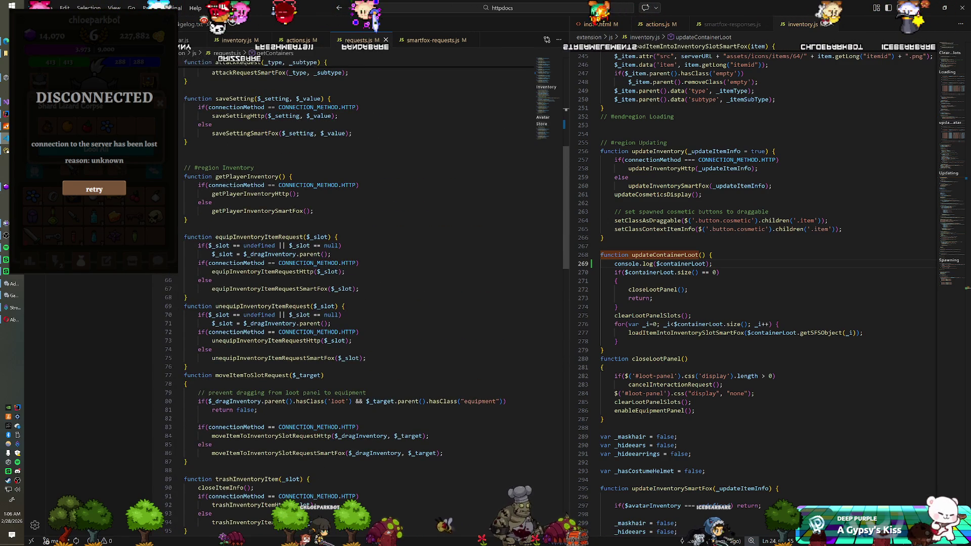
pyautogui.scroll(4, 354, 293)
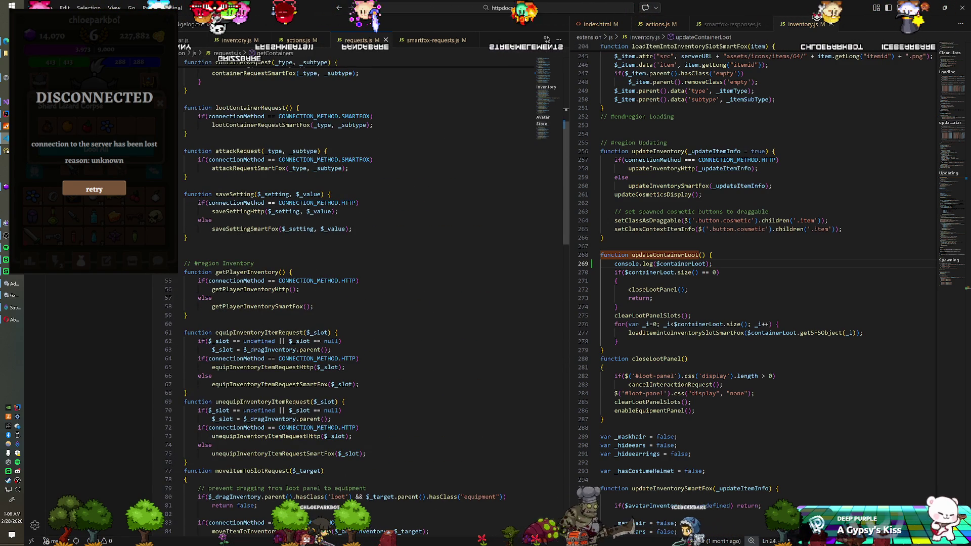
pyautogui.scroll(4, 354, 294)
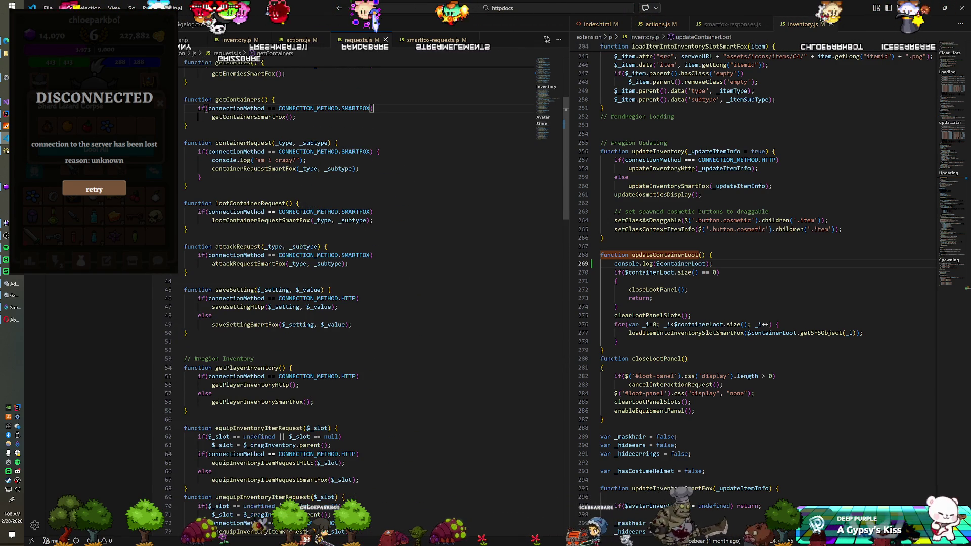
pyautogui.press('BackSpace')
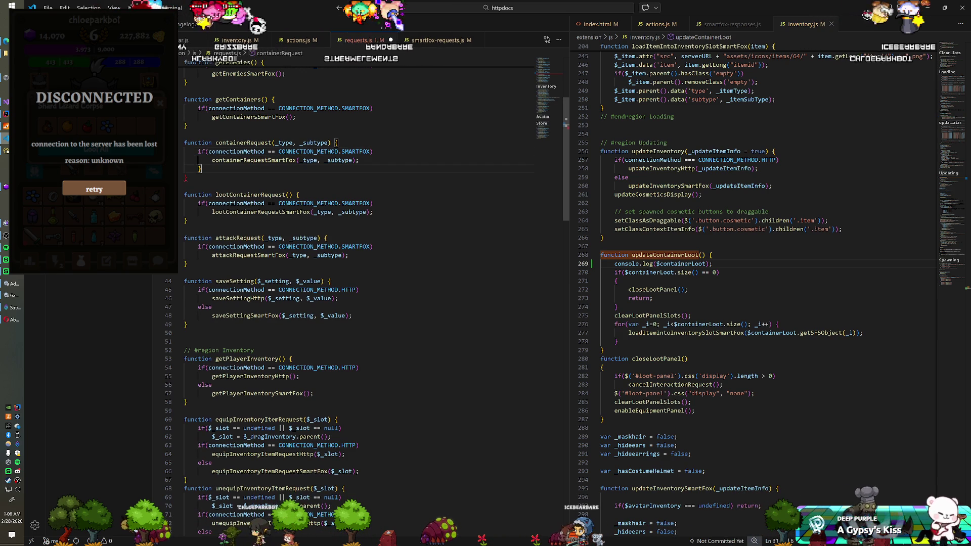
pyautogui.press('BackSpace')
pyautogui.press('BackSpace')
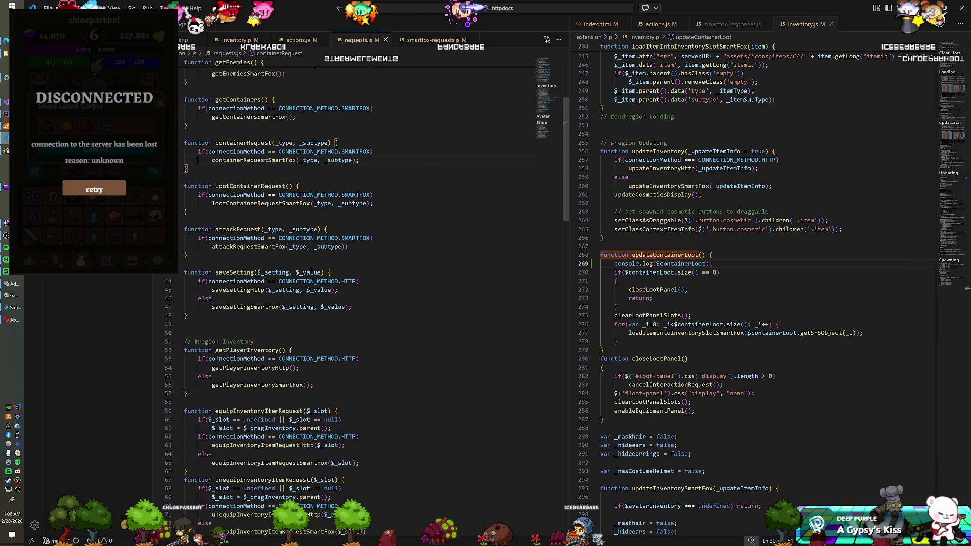
pyautogui.scroll(3, 354, 293)
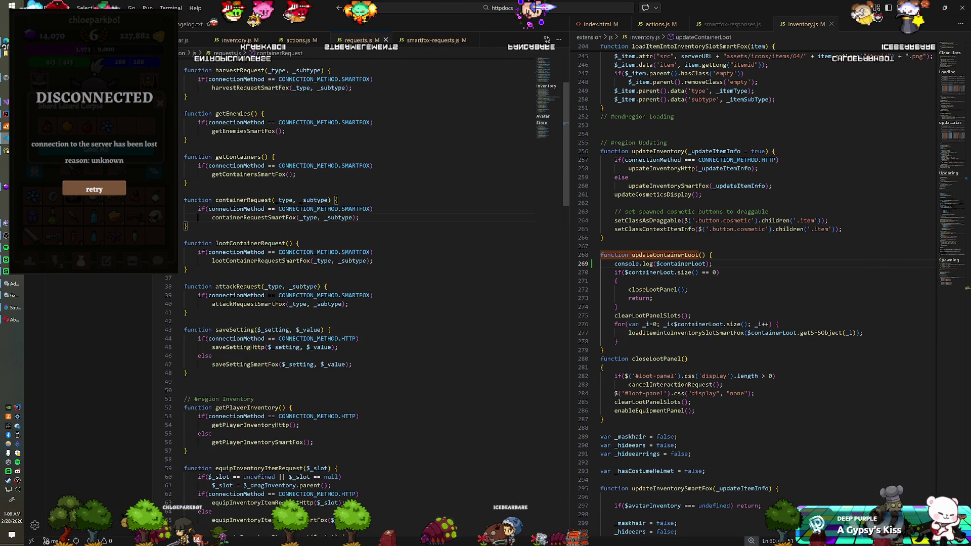
pyautogui.scroll(3, 354, 293)
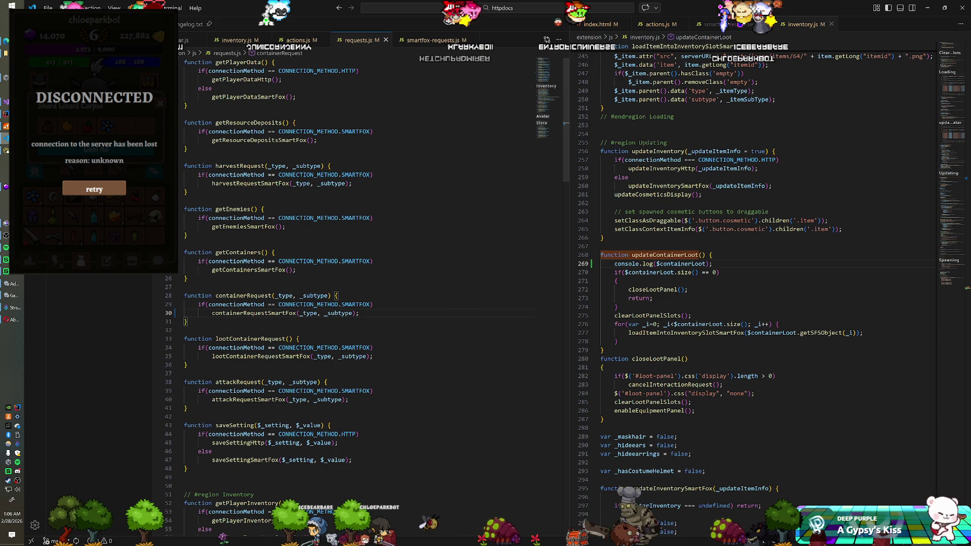
pyautogui.hotkey('alt', 'Tab')
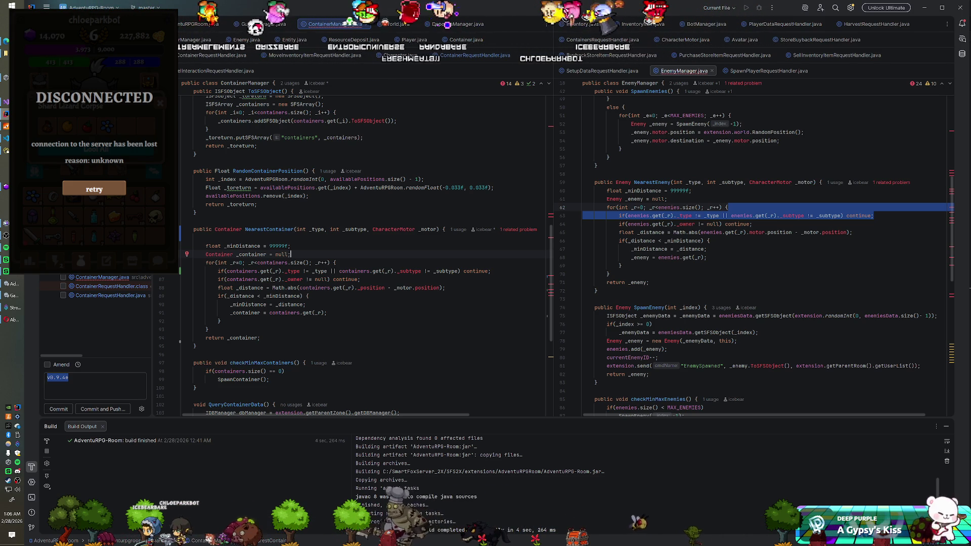
# Step: Bring VS Code with requests.js and inventory.js back to the front
pyautogui.click(4, 140)
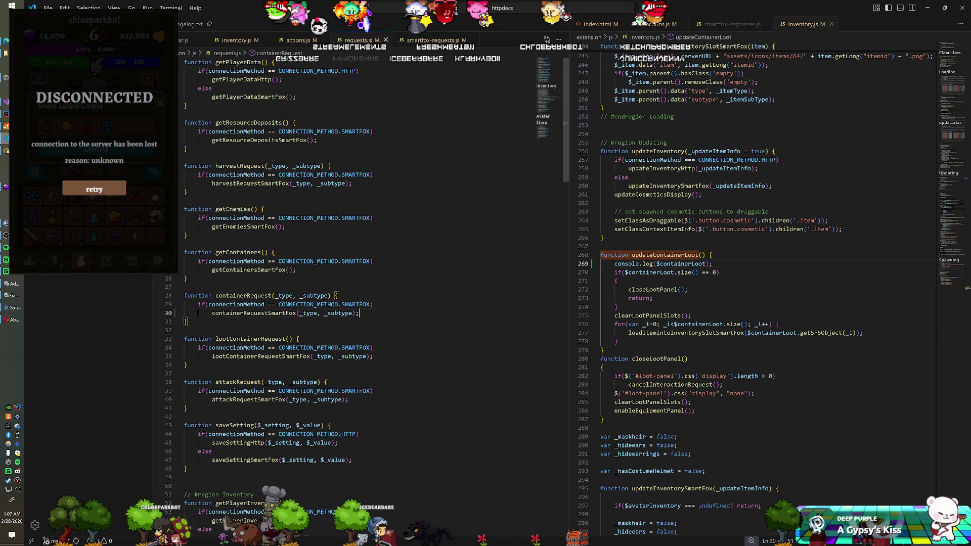
# Step: Copy the ContainerInventory response name from line 179 of smartfox-responses.js for use in IntelliJ
pyautogui.click(732, 25)
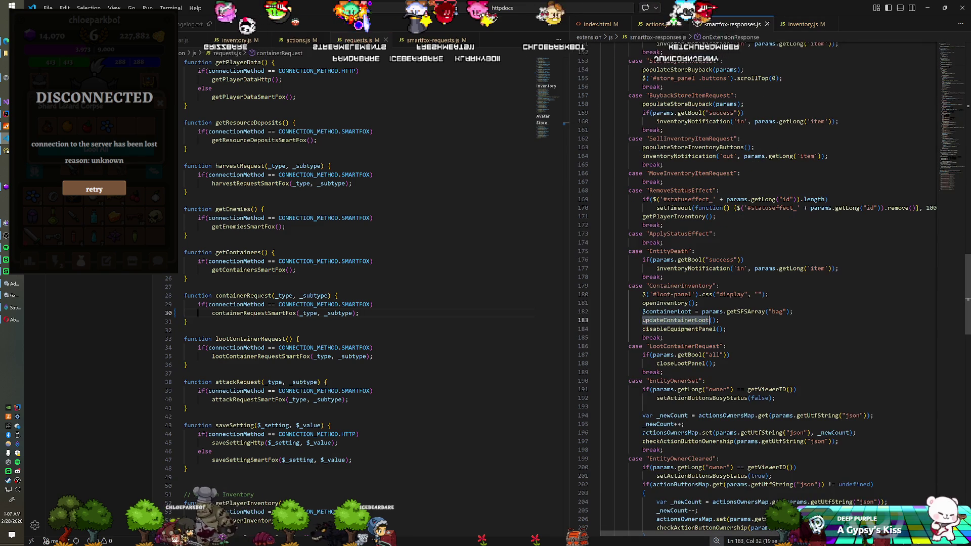
pyautogui.doubleClick(680, 286)
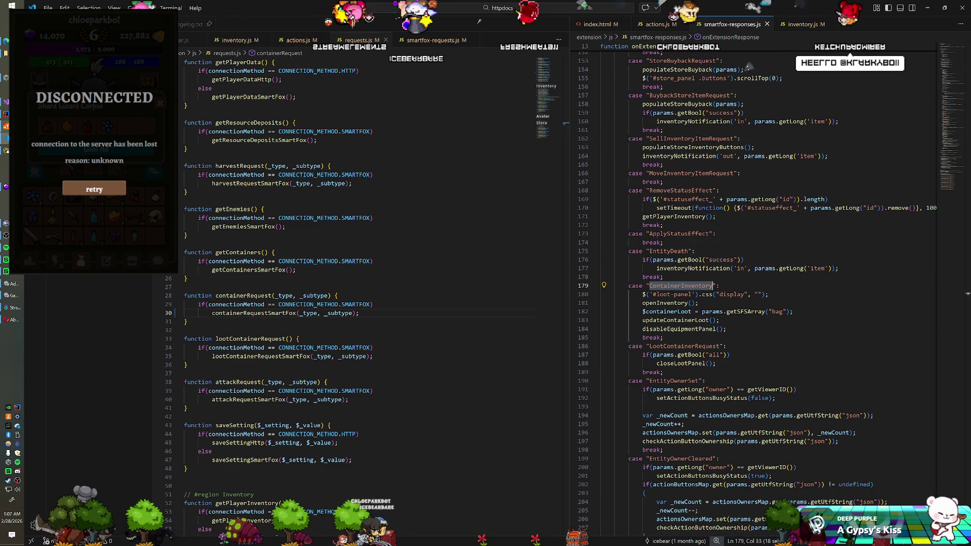
pyautogui.hotkey('alt', 'Tab')
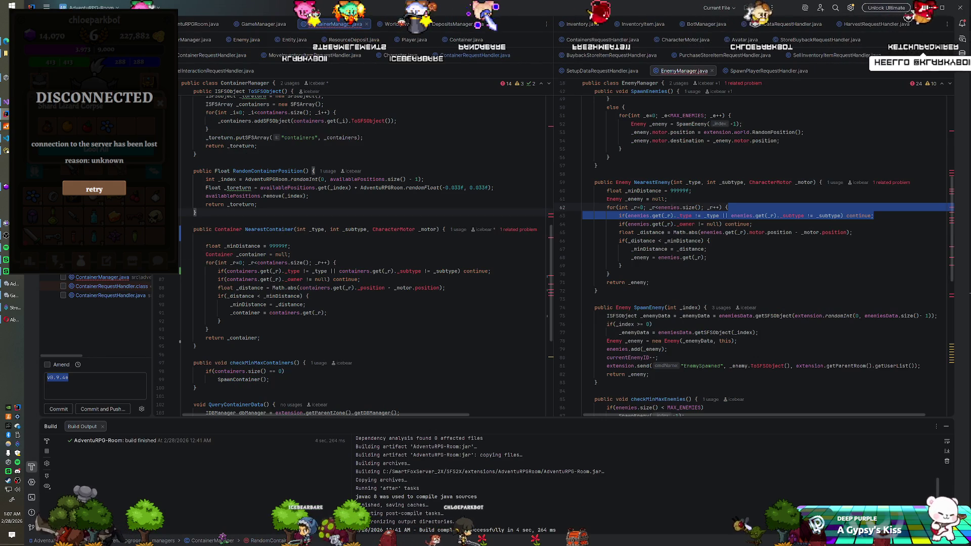
# Step: Search the server project for ContainerInventory and open the matching Character.java line in checkQueuedAction
pyautogui.hotkey('ctrl', 'shift', 'f')
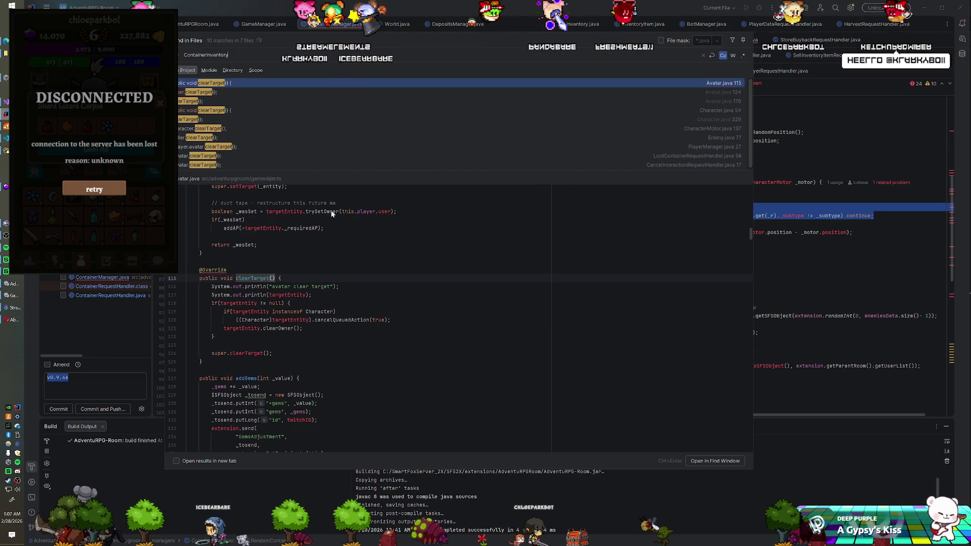
pyautogui.hotkey('ctrl', 'v')
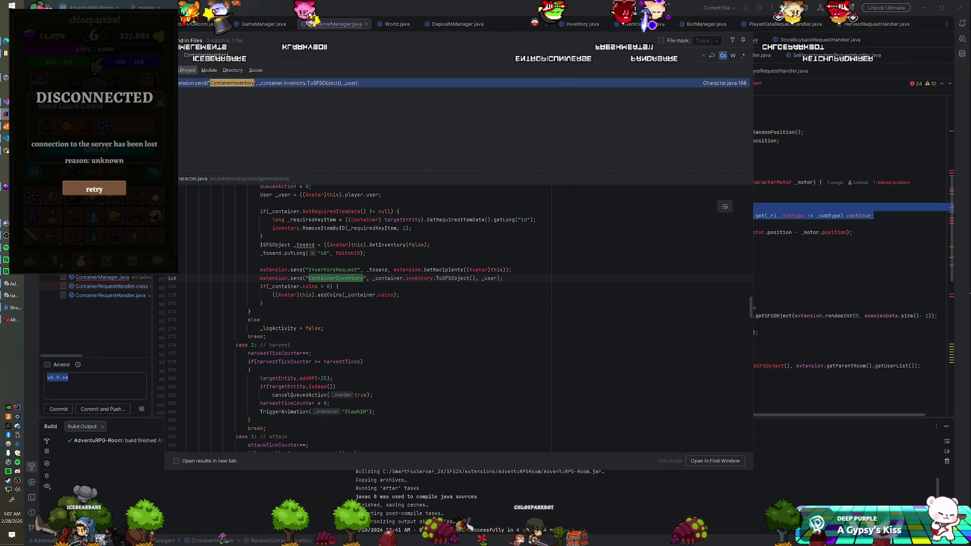
pyautogui.doubleClick(318, 83)
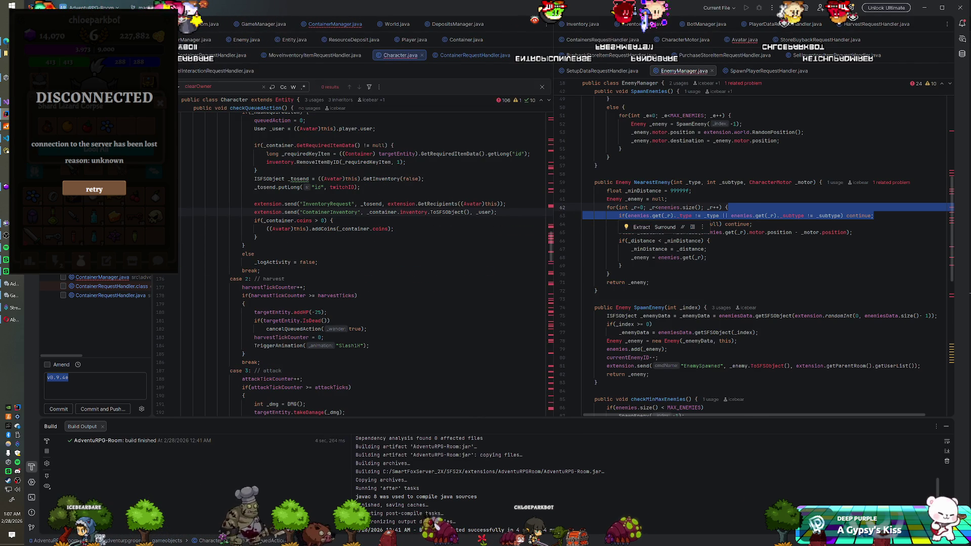
pyautogui.scroll(3, 361, 263)
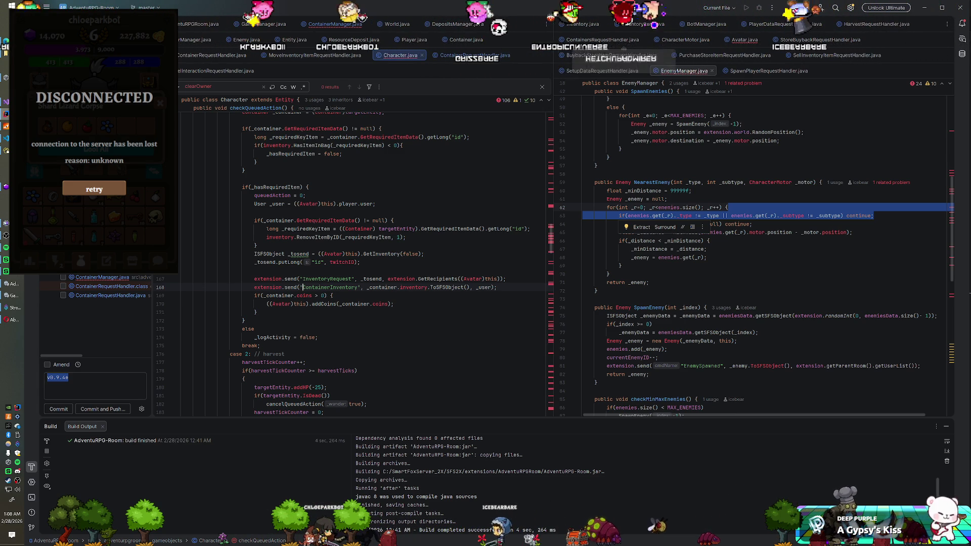
# Step: Rename the event to ContainerInteract and declare ISFSObject _containerData = new SFSObject()
pyautogui.doubleClick(329, 288)
pyautogui.write('ContainerInteract')
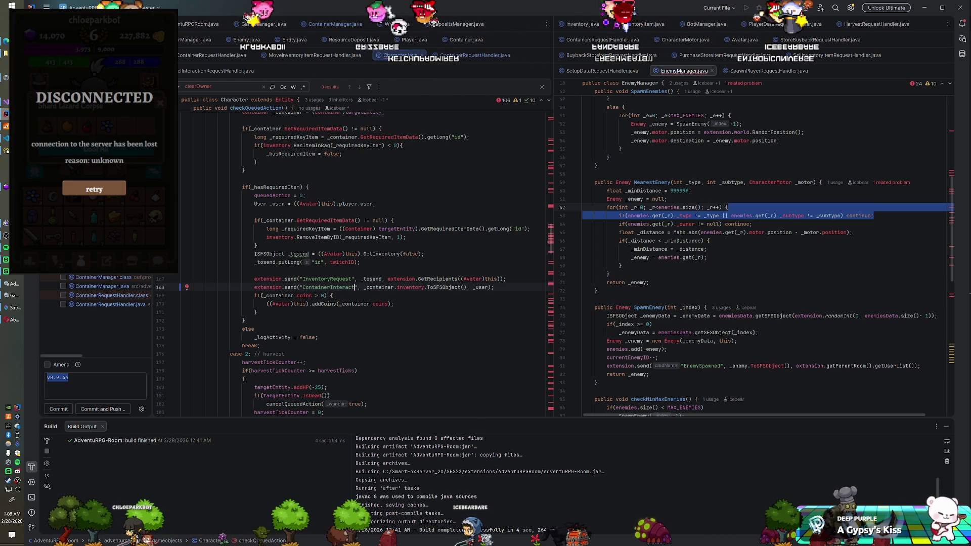
pyautogui.press('Return')
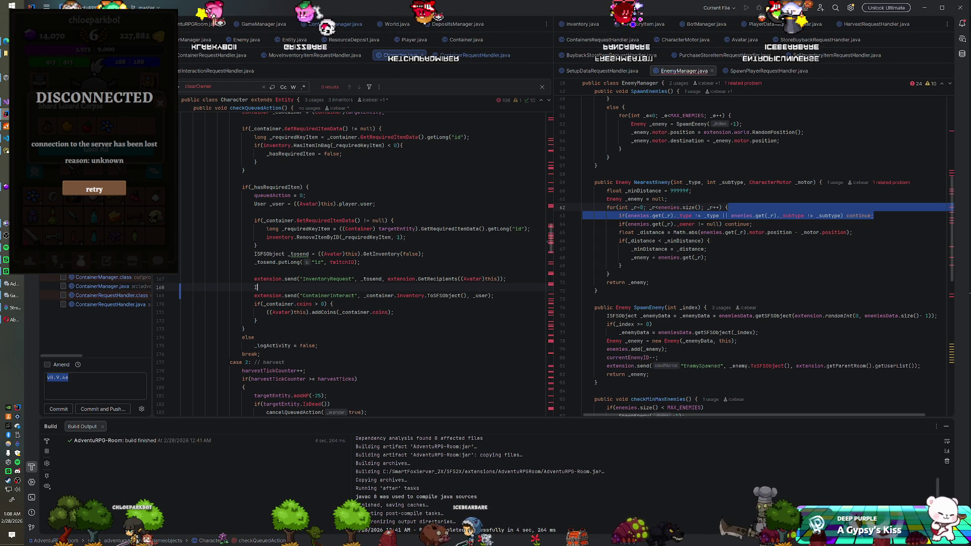
pyautogui.write('ISFSObject')
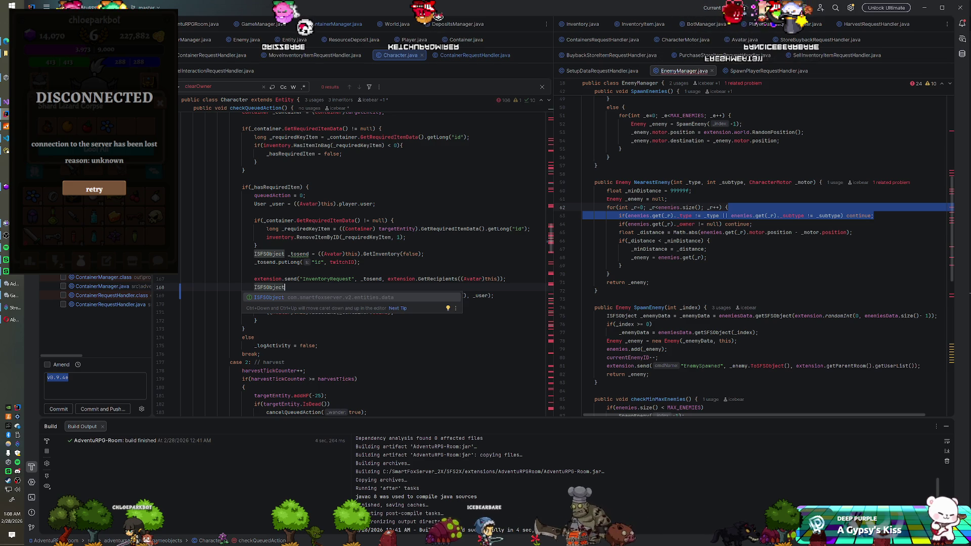
pyautogui.write(' _')
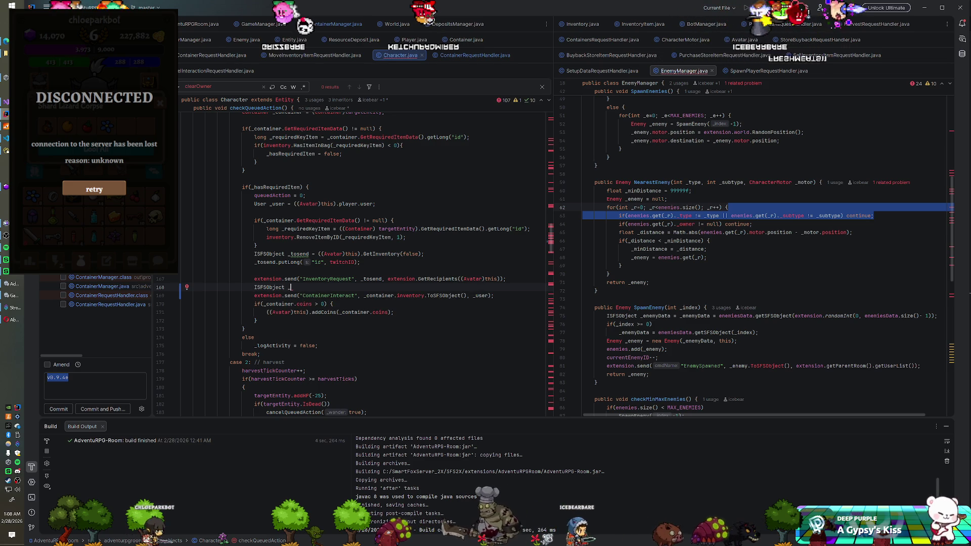
pyautogui.write('contain')
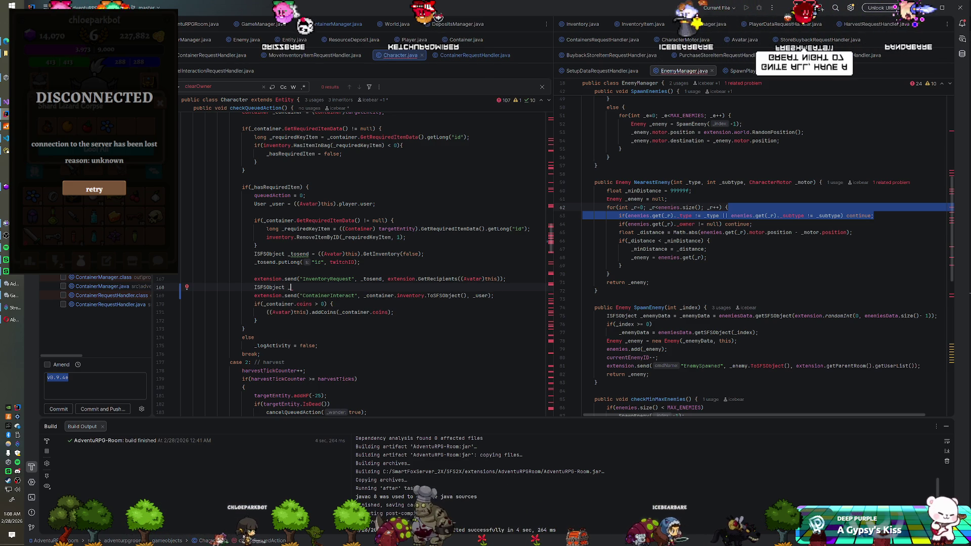
pyautogui.write('erData = ')
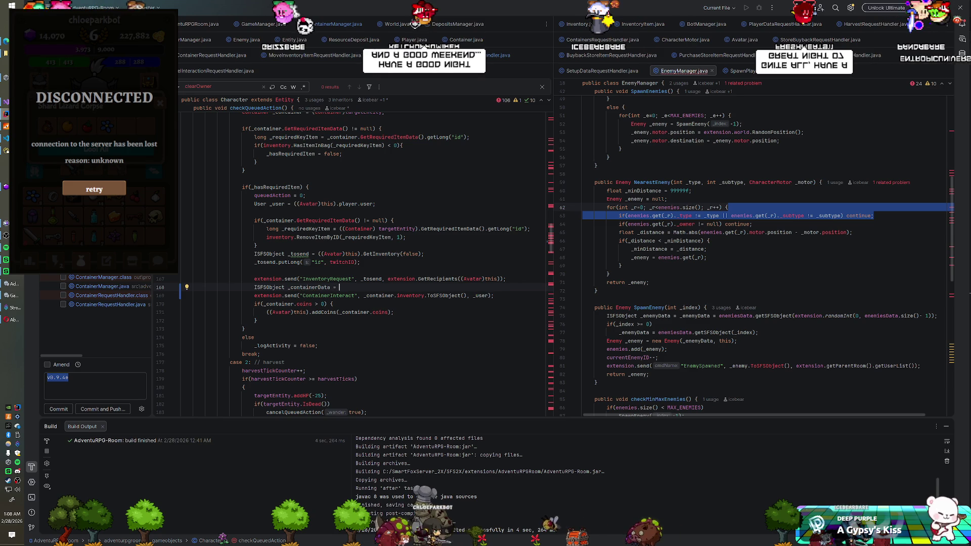
pyautogui.write('ne')
pyautogui.write('w SFSObjec')
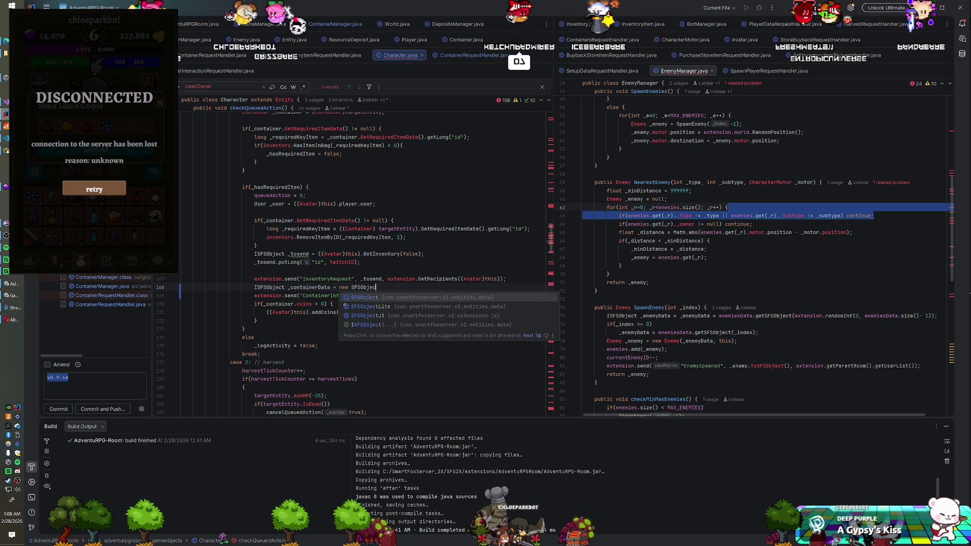
pyautogui.press('Return')
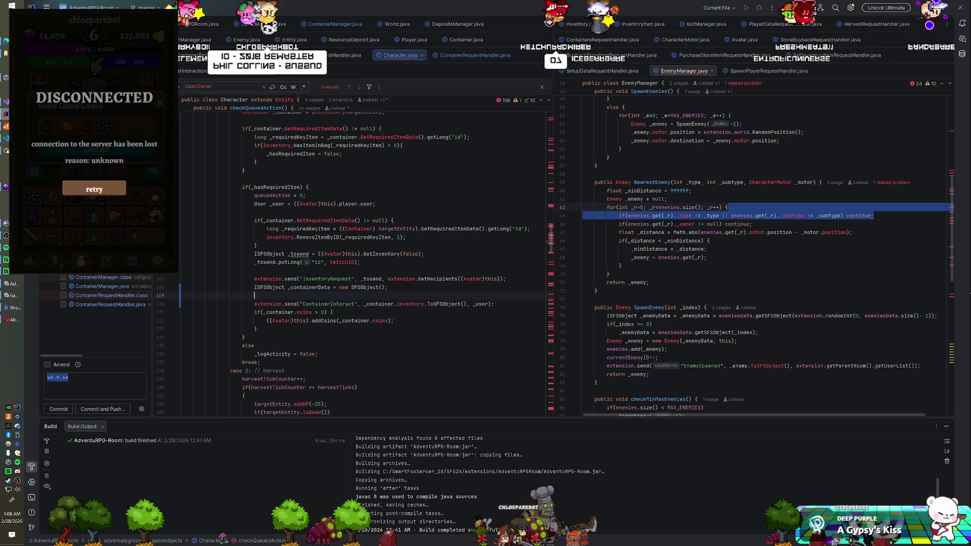
pyautogui.write(';')
# Step: Put the container's inventory into _containerData, then check Container.java's ToSFSObject method
pyautogui.press('Return')
pyautogui.write('_containerData.pu')
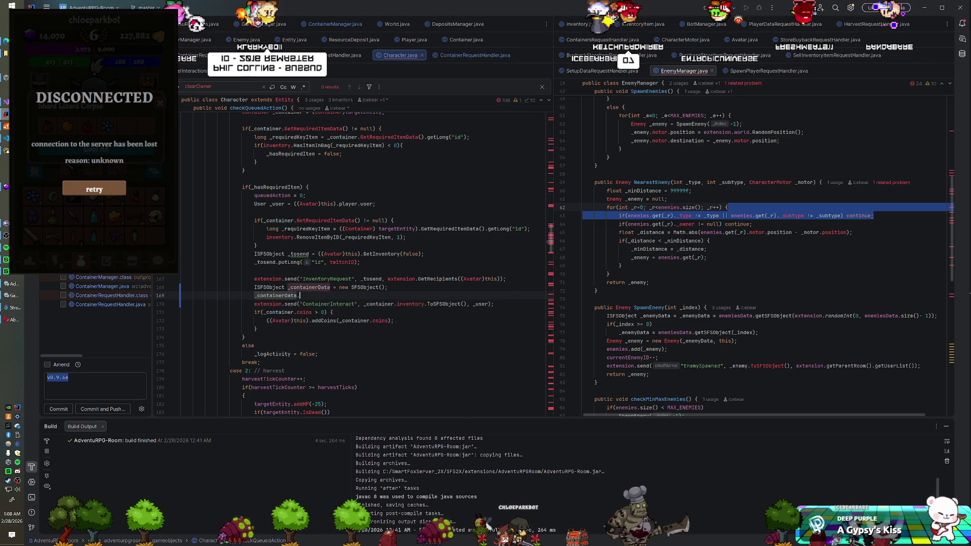
pyautogui.write('t')
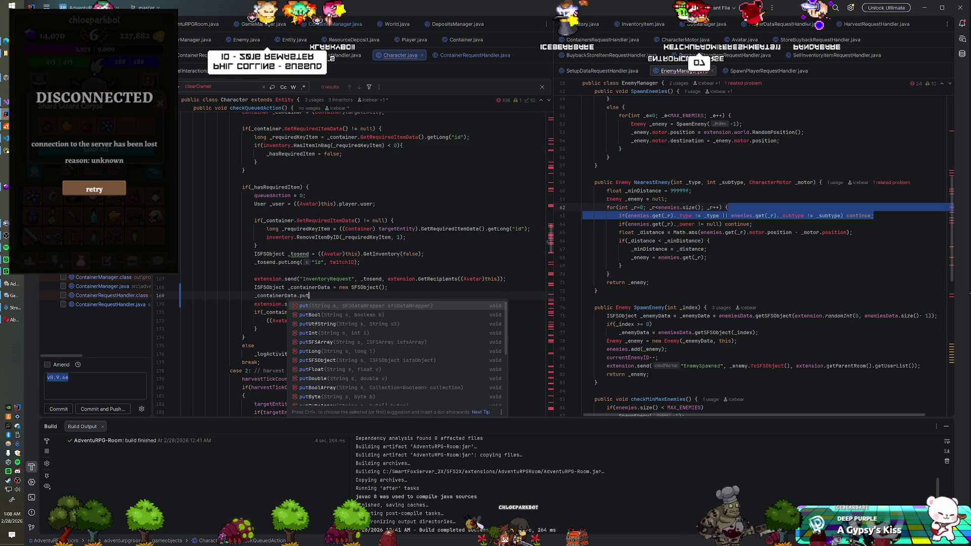
pyautogui.write('SFSObject("inventory",')
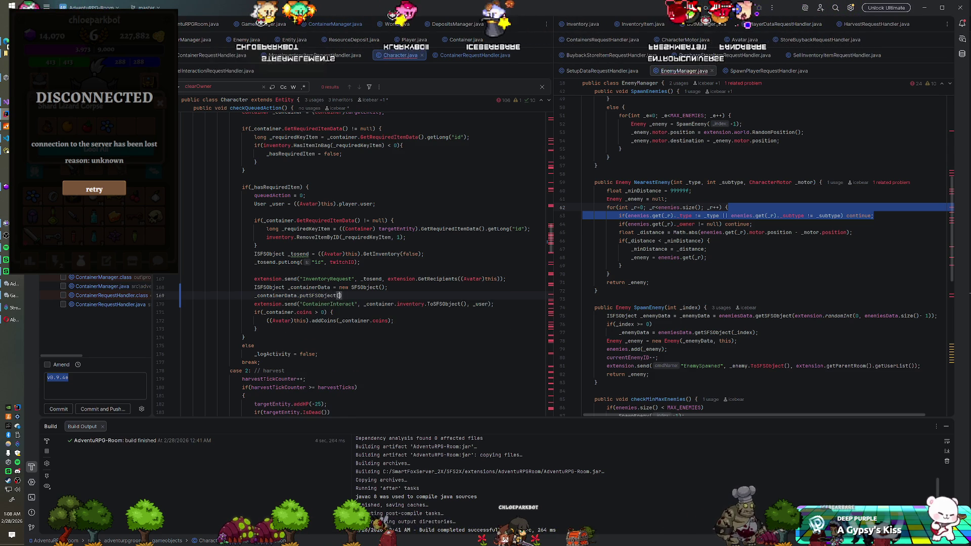
pyautogui.write(' _container.inventory.ToSFSObject(')
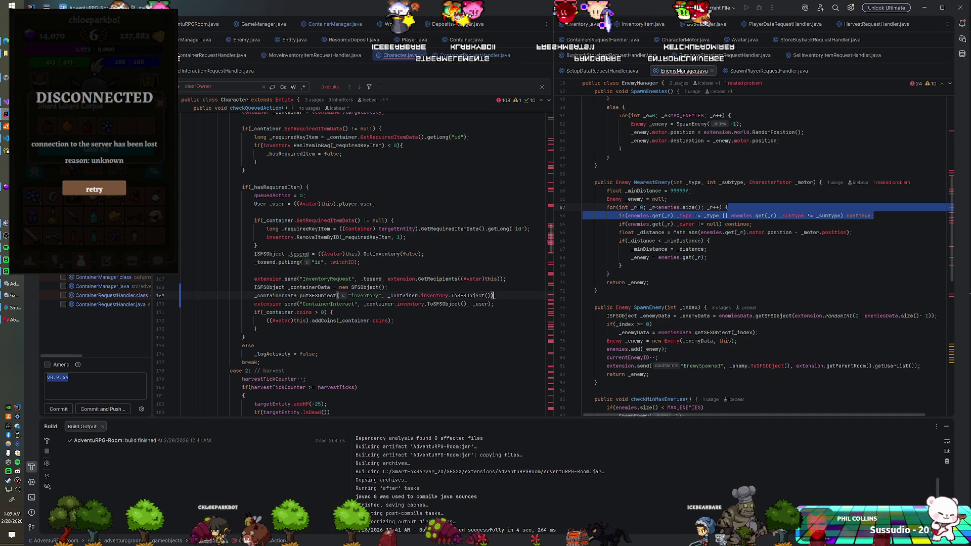
pyautogui.press('Return')
pyautogui.write('ontainer')
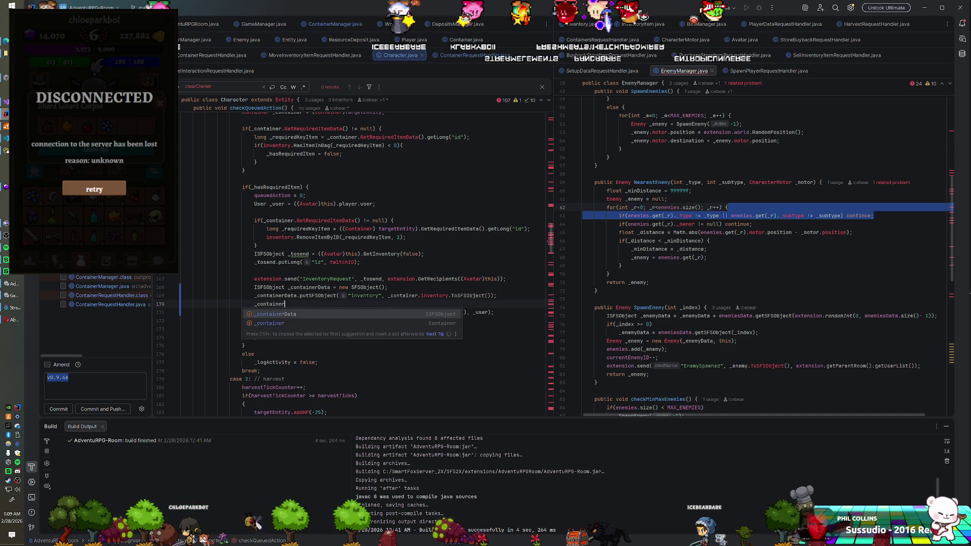
pyautogui.write('Data.putUt')
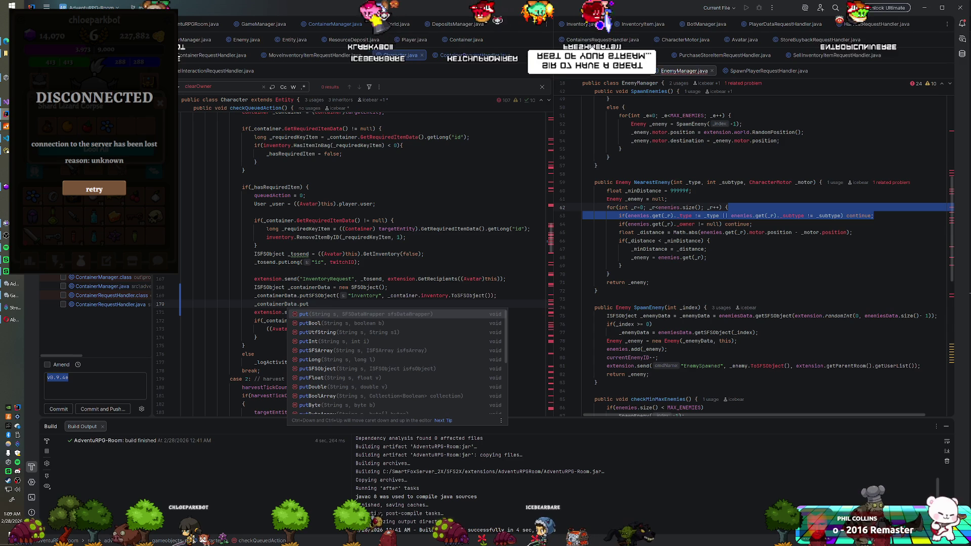
pyautogui.click(451, 41)
pyautogui.scroll(-3, 364, 252)
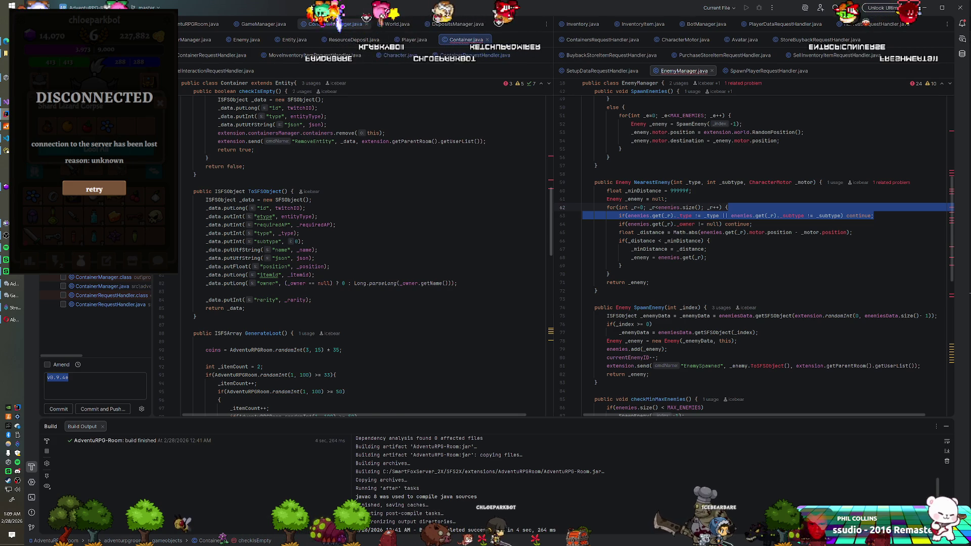
# Step: Check ContainerManager and DepositsManager, then initialize _containerData from _container.ToSFSObject()
pyautogui.click(333, 24)
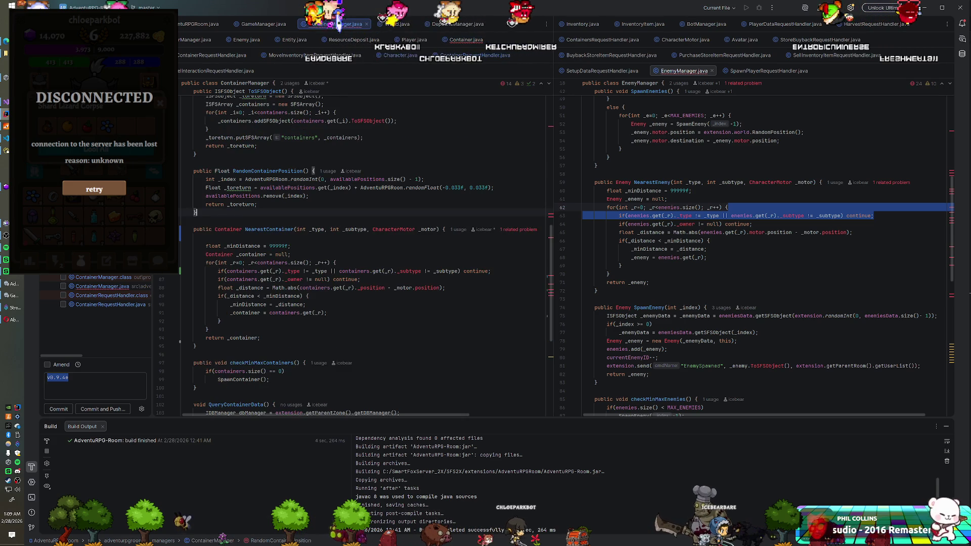
pyautogui.click(442, 25)
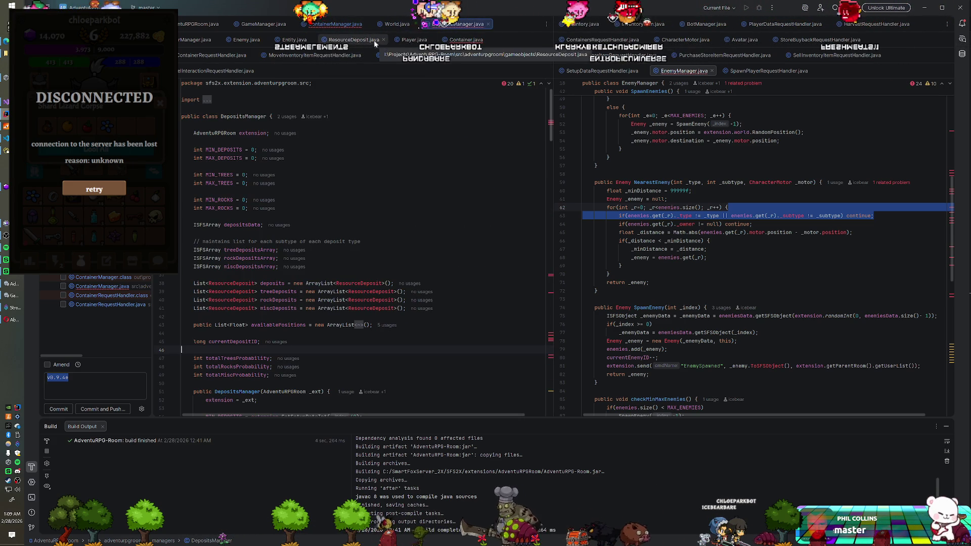
pyautogui.click(400, 55)
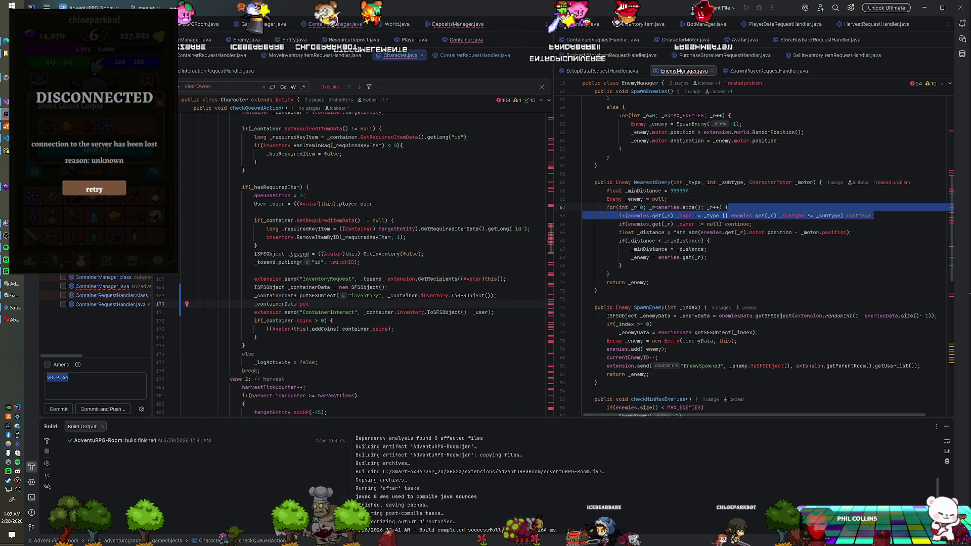
pyautogui.moveTo(338, 287); pyautogui.dragTo(387, 287)
pyautogui.write('_container.To')
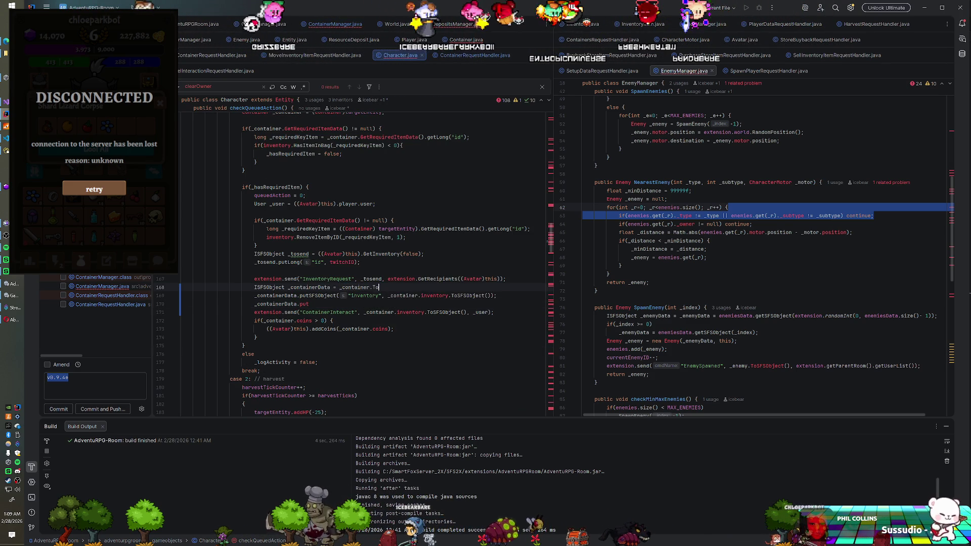
pyautogui.write('SFSO')
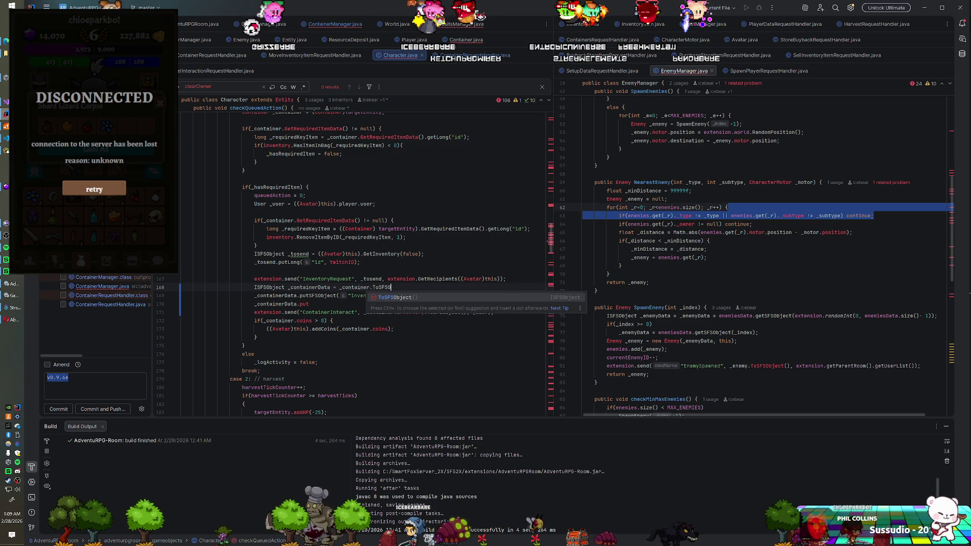
pyautogui.press('Return')
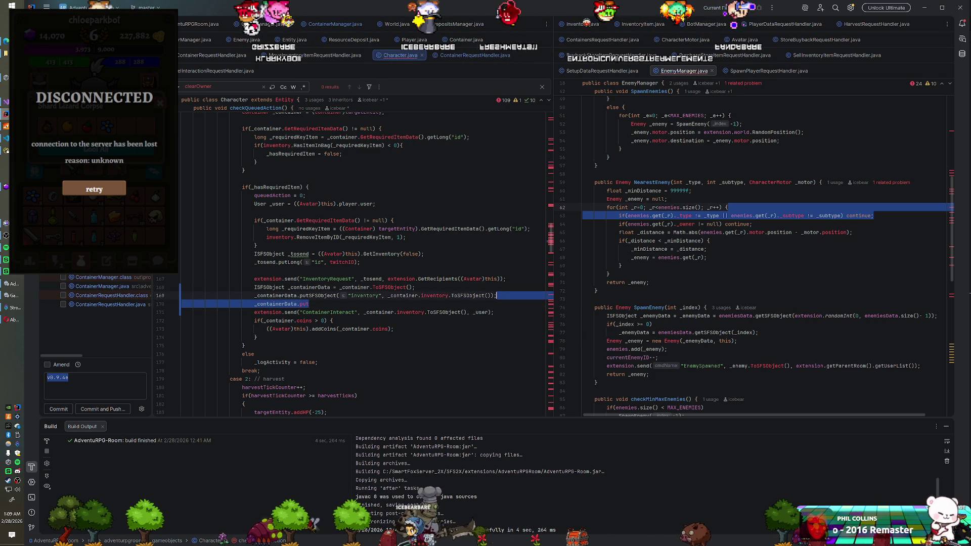
# Step: Delete the unfinished put line and pass _containerData into the ContainerInteract send
pyautogui.press('BackSpace')
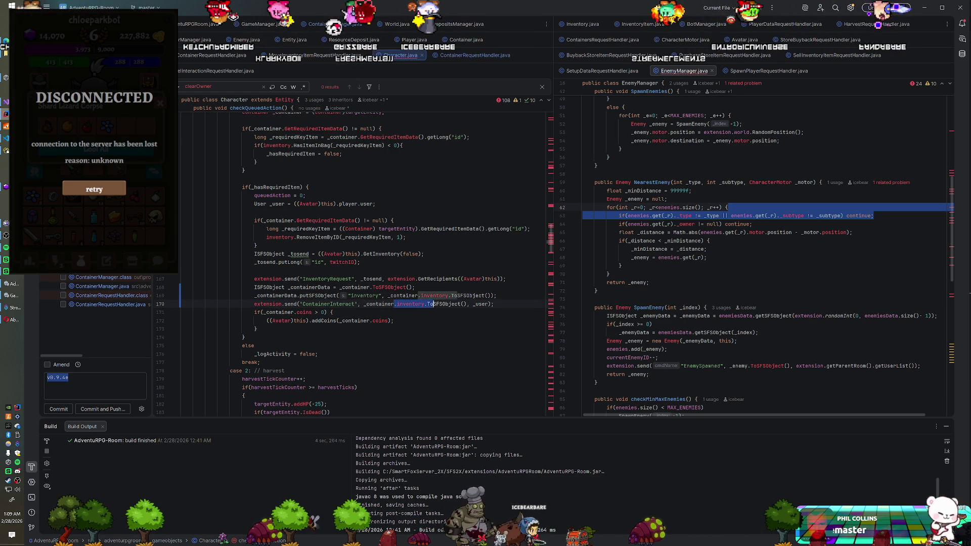
pyautogui.write('Data')
pyautogui.press('End')
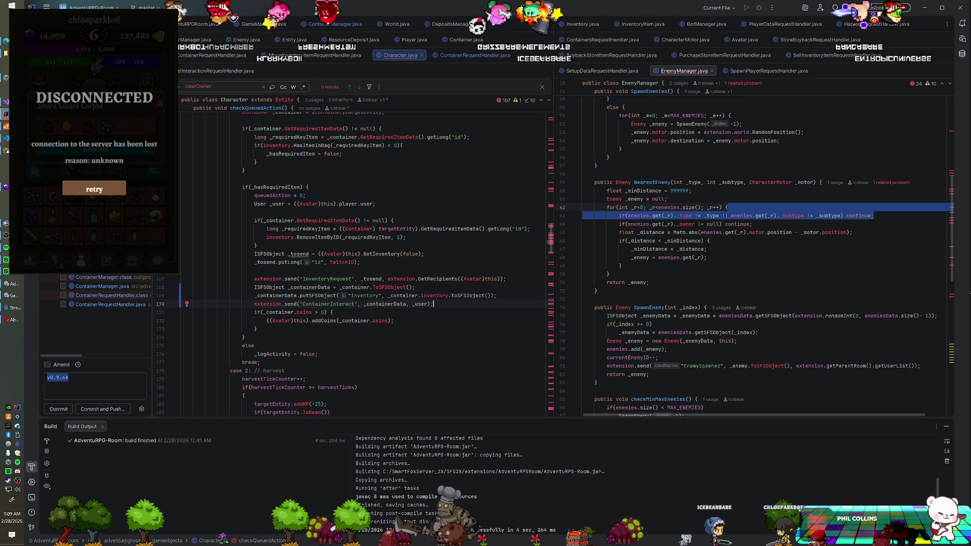
pyautogui.click(333, 312)
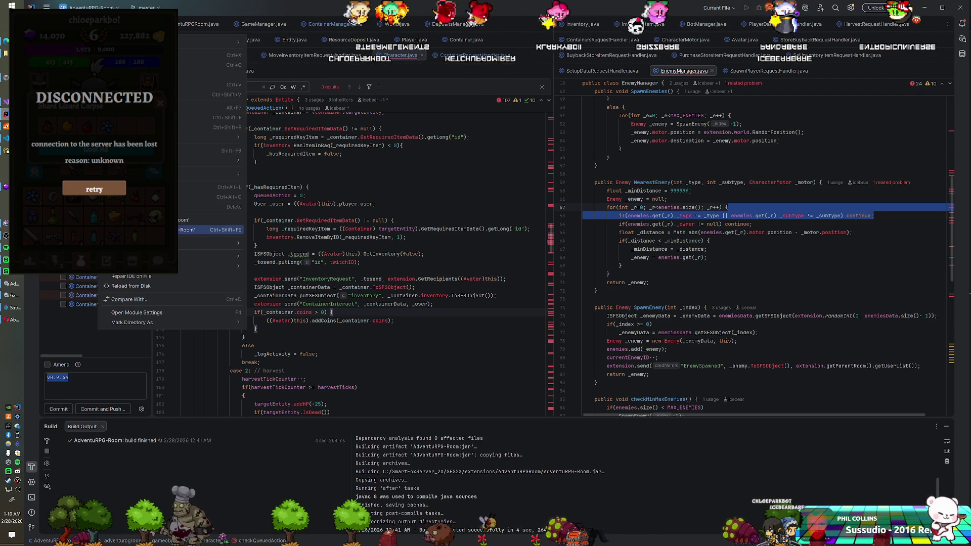
# Step: Rebuild the server extension with Ctrl+F9 and start AdventuRPG in Unity play mode
pyautogui.hotkey('ctrl', 'F9')
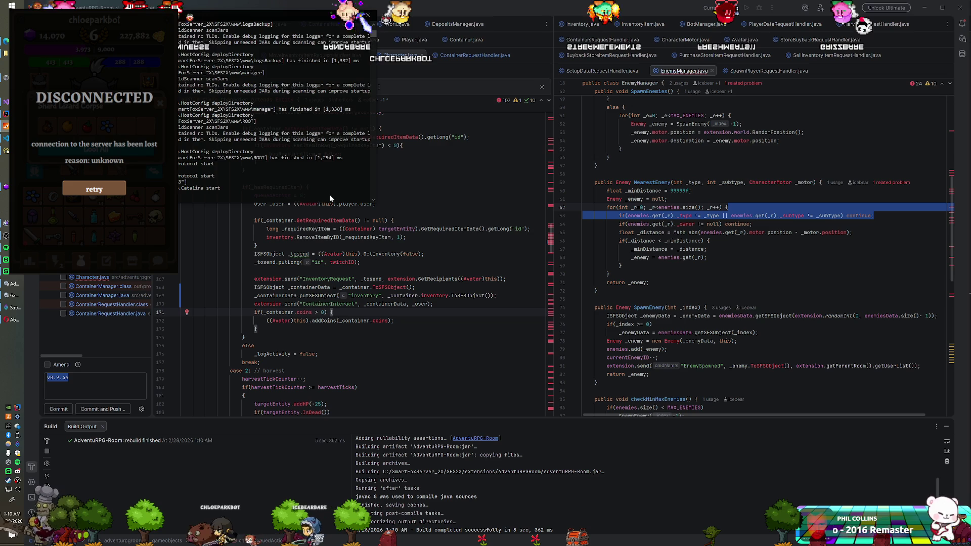
pyautogui.hotkey('alt', 'Tab')
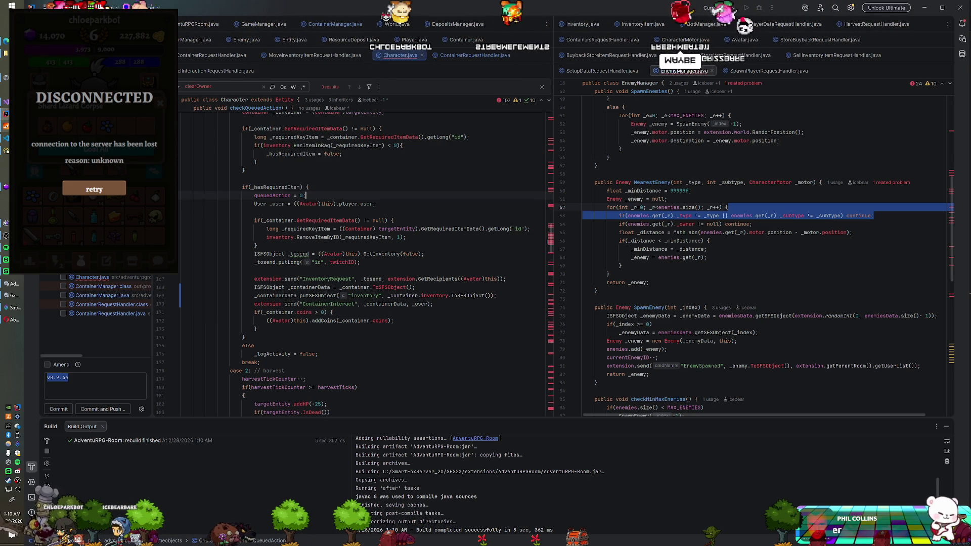
pyautogui.hotkey('shift', 'Home')
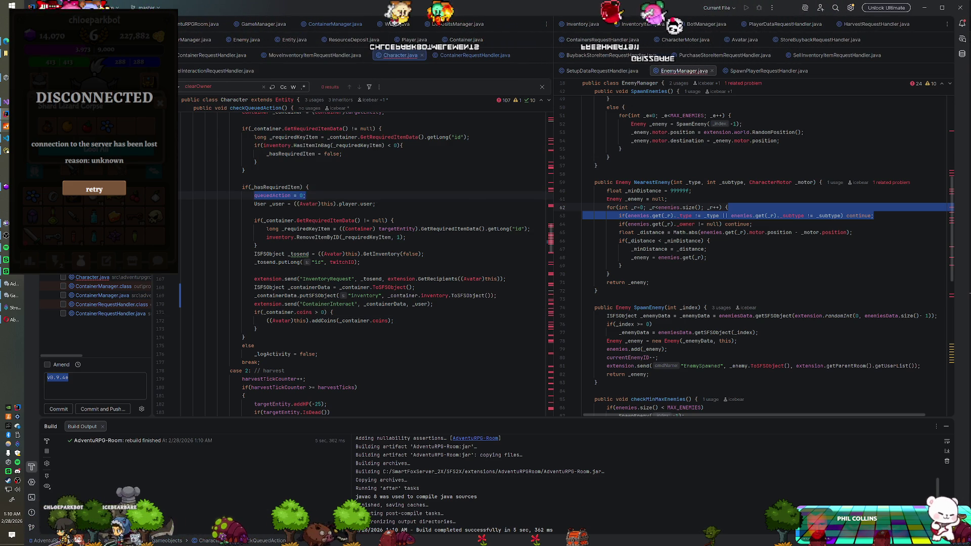
pyautogui.hotkey('alt', 'Tab')
pyautogui.hotkey('ctrl', 'p')
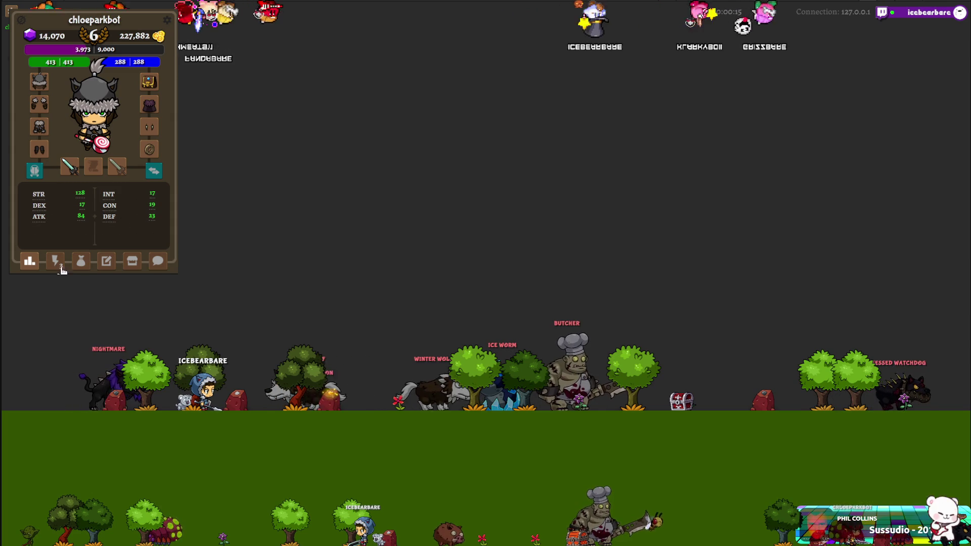
# Step: Summon a Mosquito Larva from the lightning tab's creature grid and dismiss the print dialog
pyautogui.click(55, 261)
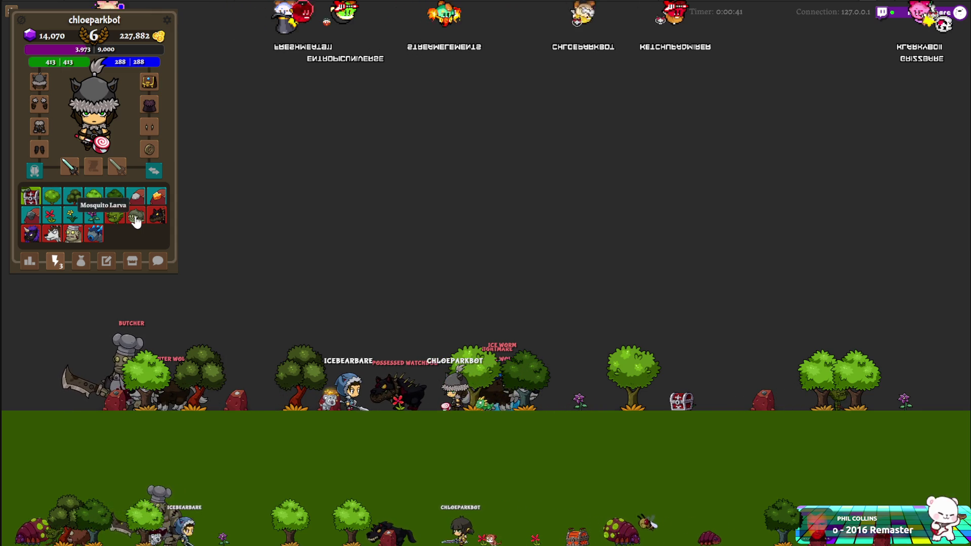
pyautogui.click(135, 221)
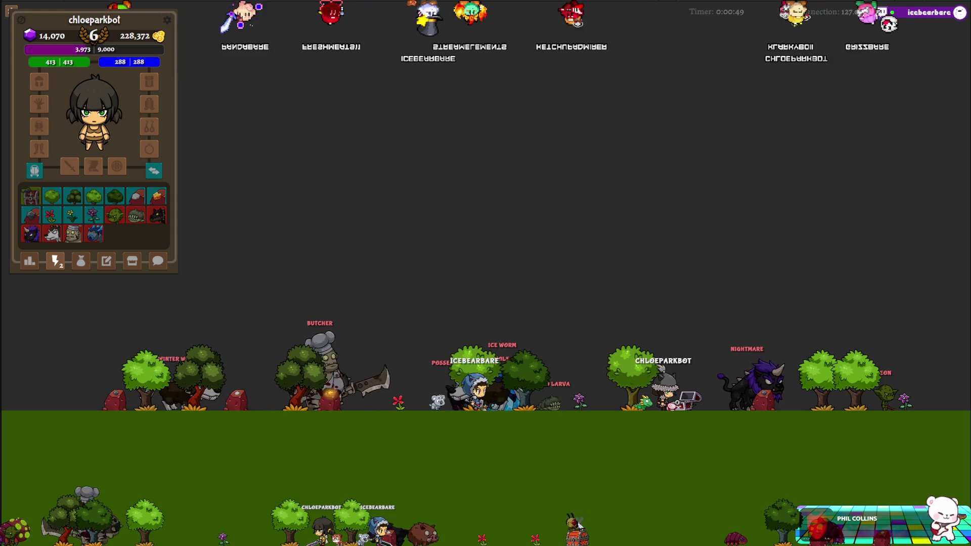
pyautogui.hotkey('ctrl', 'p')
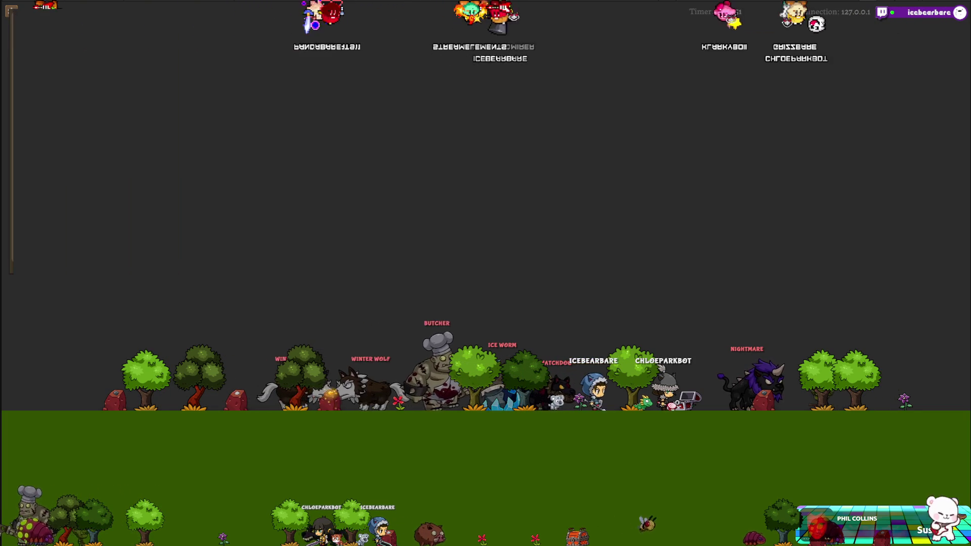
pyautogui.press('Escape')
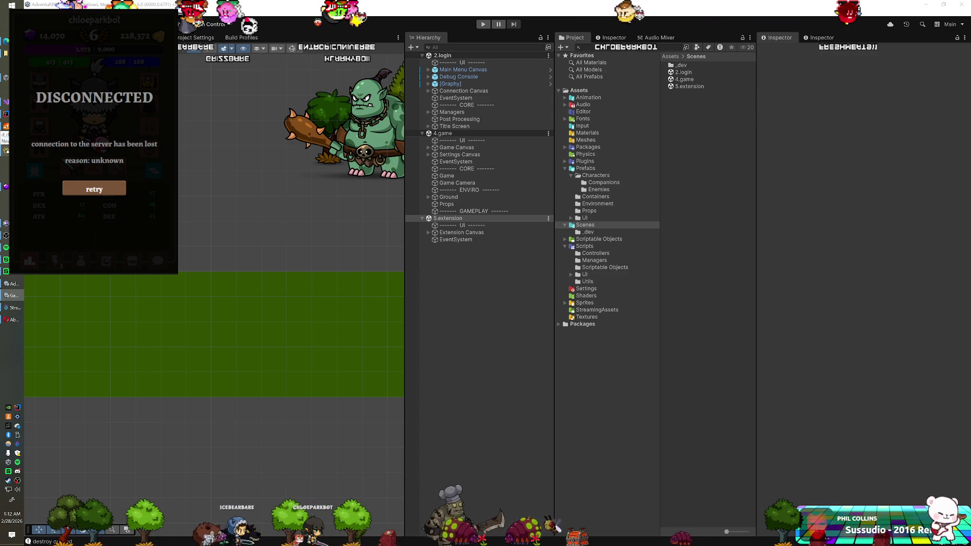
pyautogui.hotkey('alt', 'Tab')
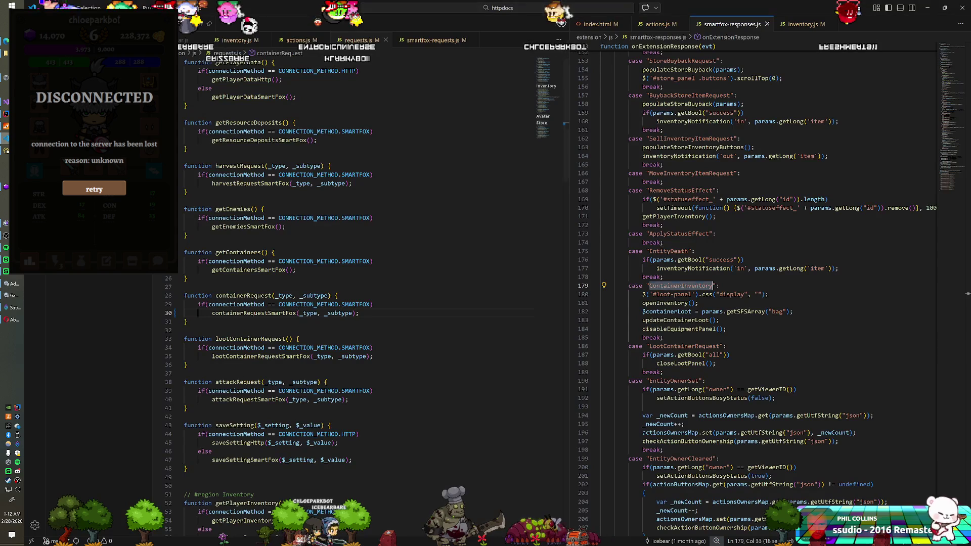
# Step: Read the bag from getSFSObject("inventory") and set #loot-name's HTML to params.getUtfString("name")
pyautogui.scroll(-1, 758, 293)
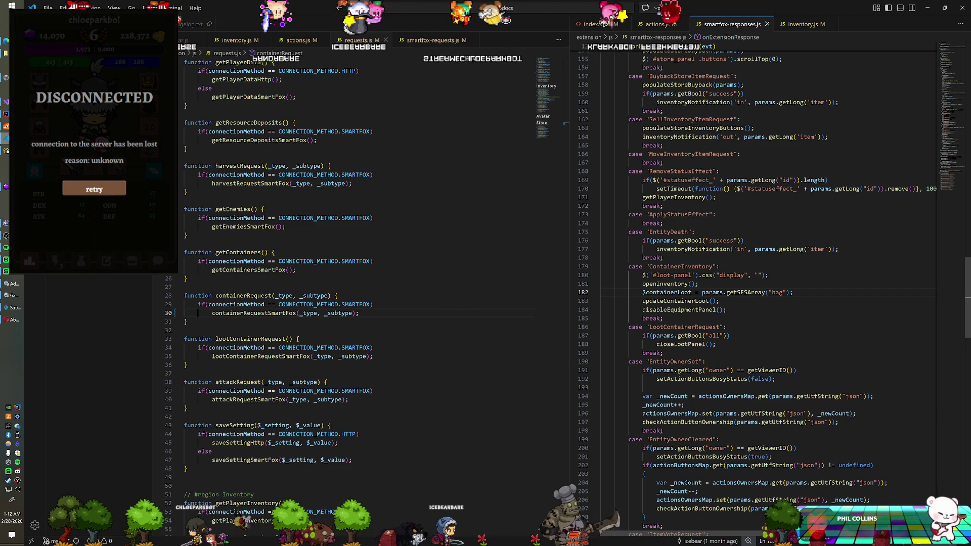
pyautogui.write('getSFS')
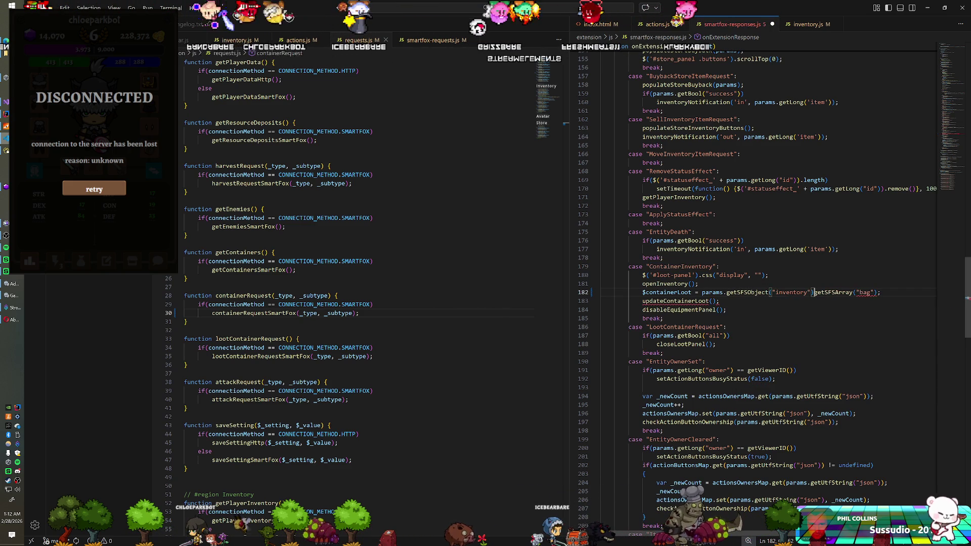
pyautogui.write('.')
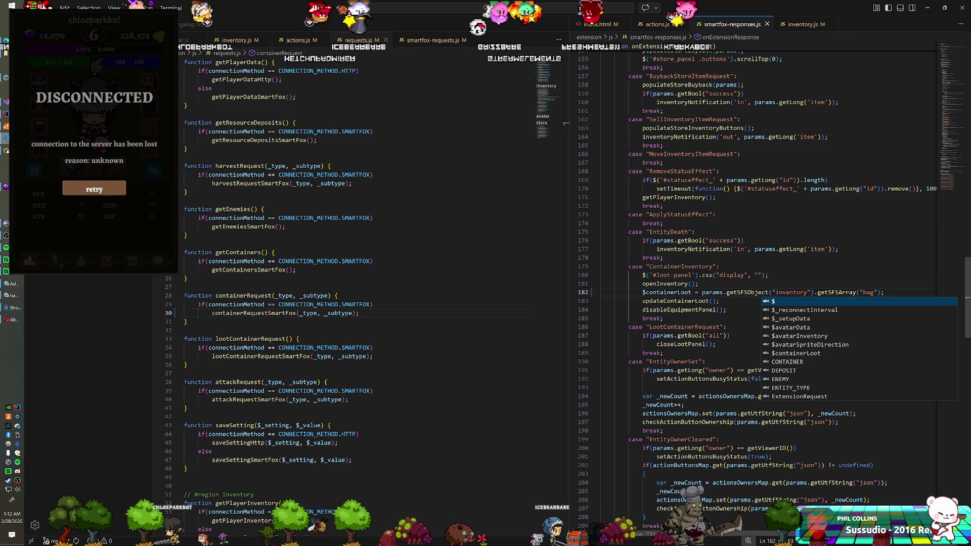
pyautogui.click(698, 284)
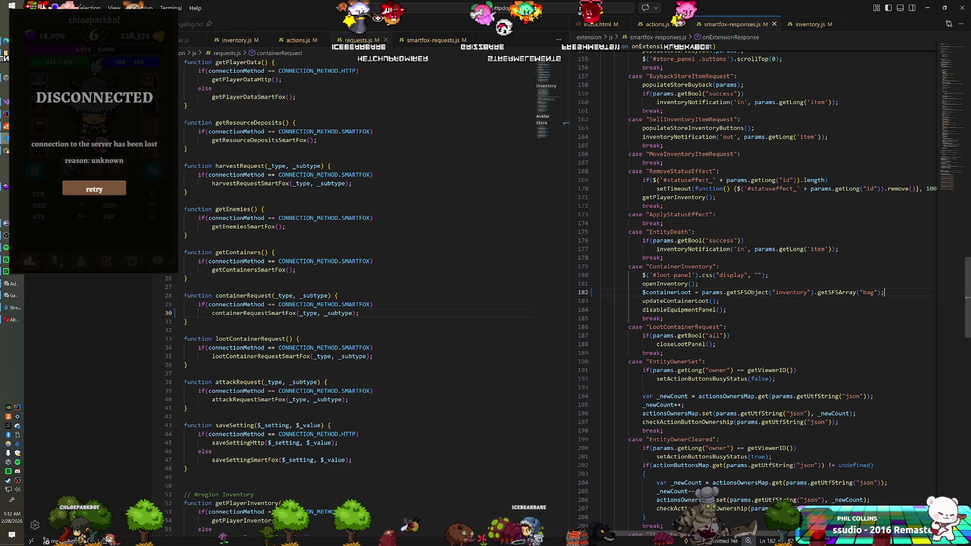
pyautogui.press('Return')
pyautogui.write('$("#loot-panel #loot')
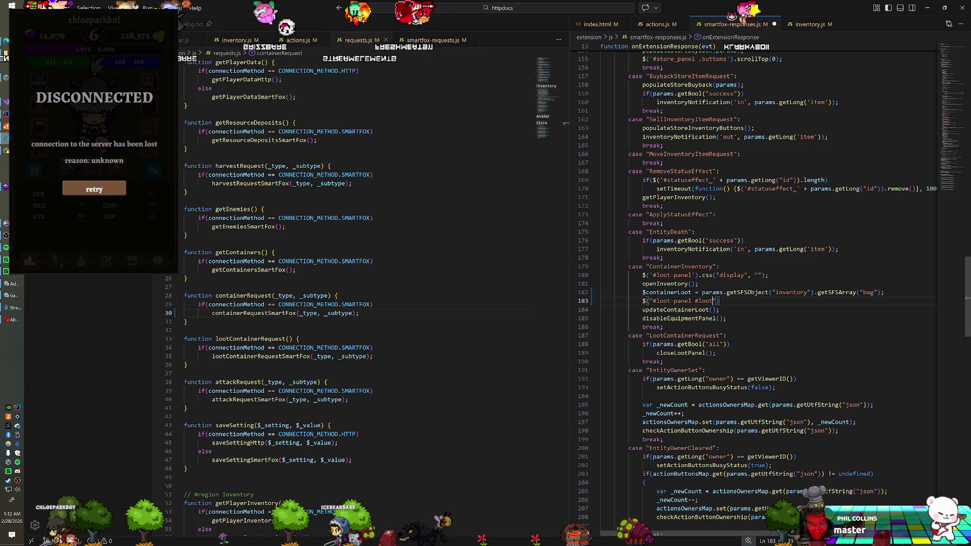
pyautogui.write(').html(')
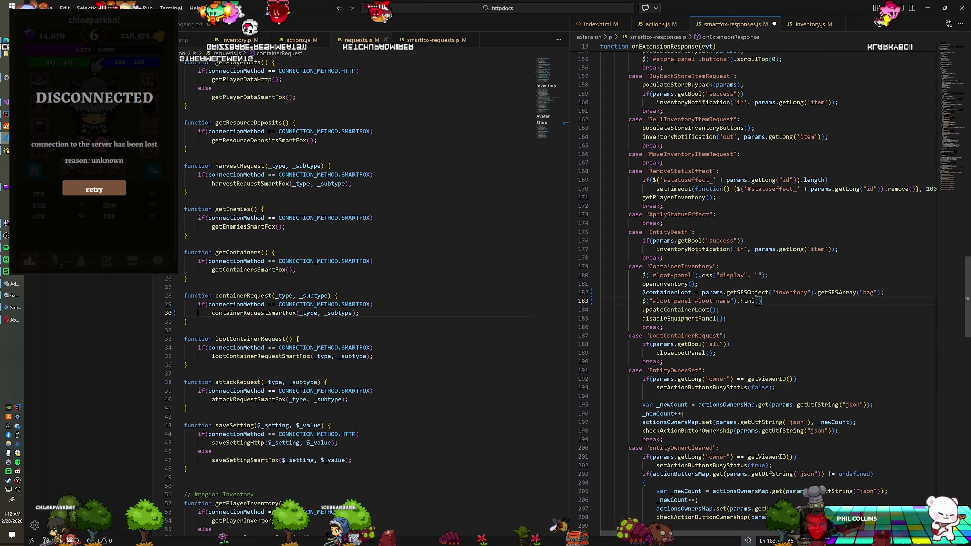
pyautogui.write('params.getUtfString("name')
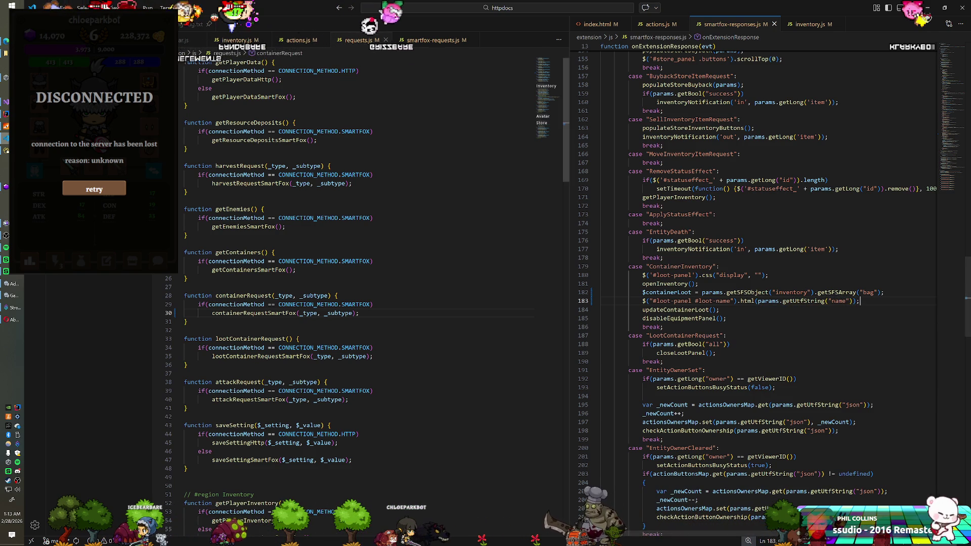
pyautogui.hotkey('alt', 'Tab')
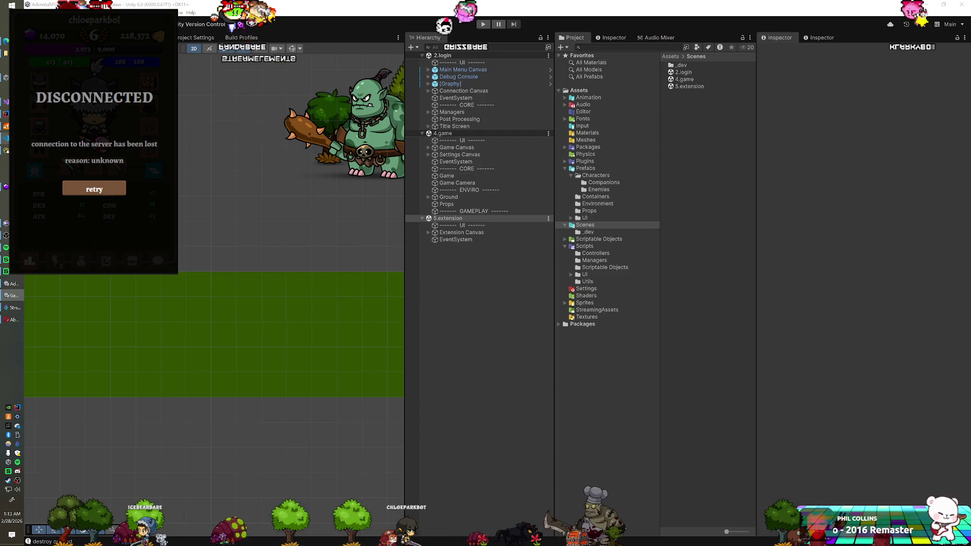
# Step: Move the #loot-name line to the top of the ContainerInventory case and reopen Unity's monster-icon grid
pyautogui.hotkey('alt', 'Tab')
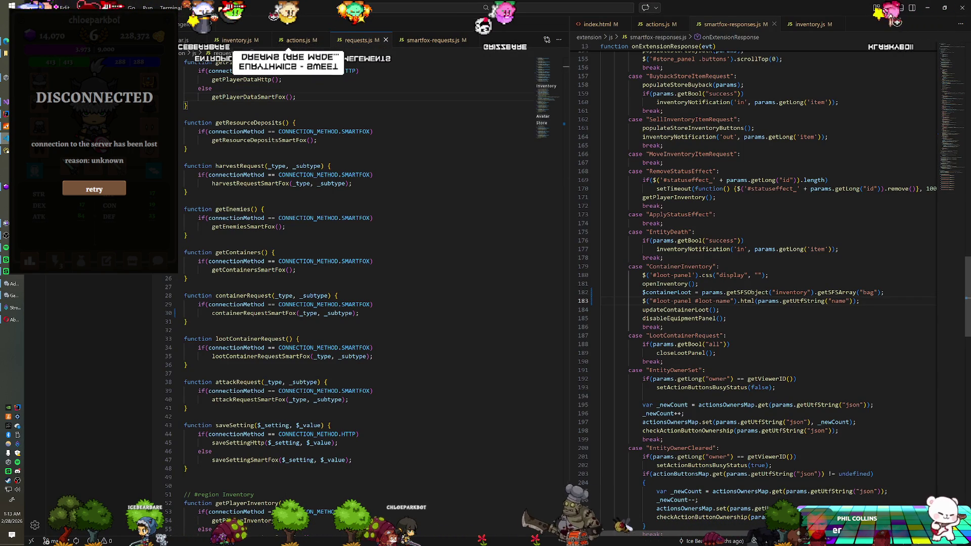
pyautogui.press('BackSpace')
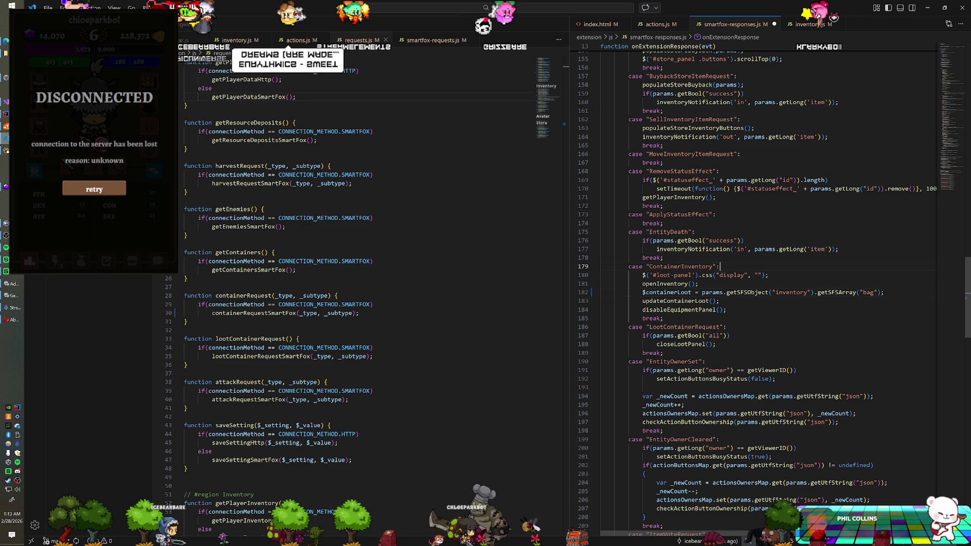
pyautogui.hotkey('ctrl', 'z')
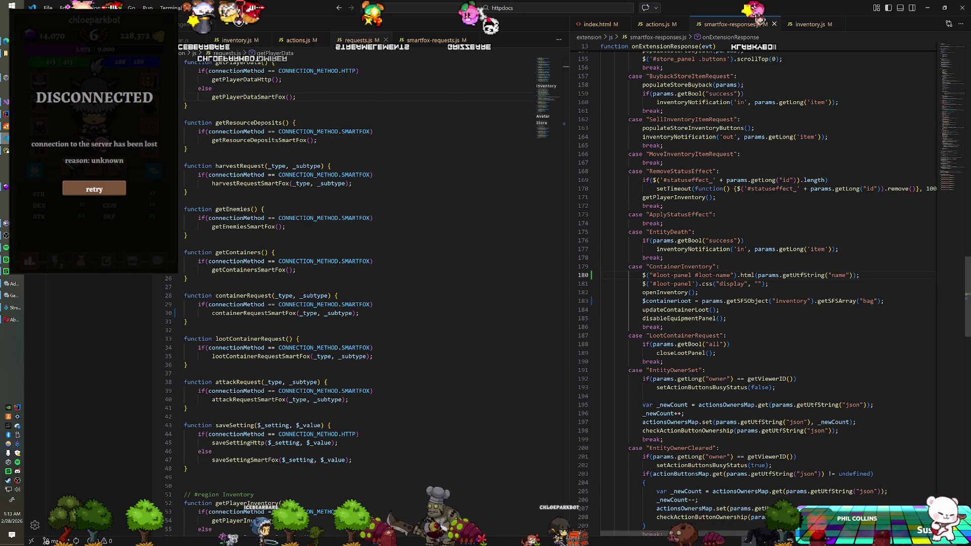
pyautogui.hotkey('alt', 'Tab')
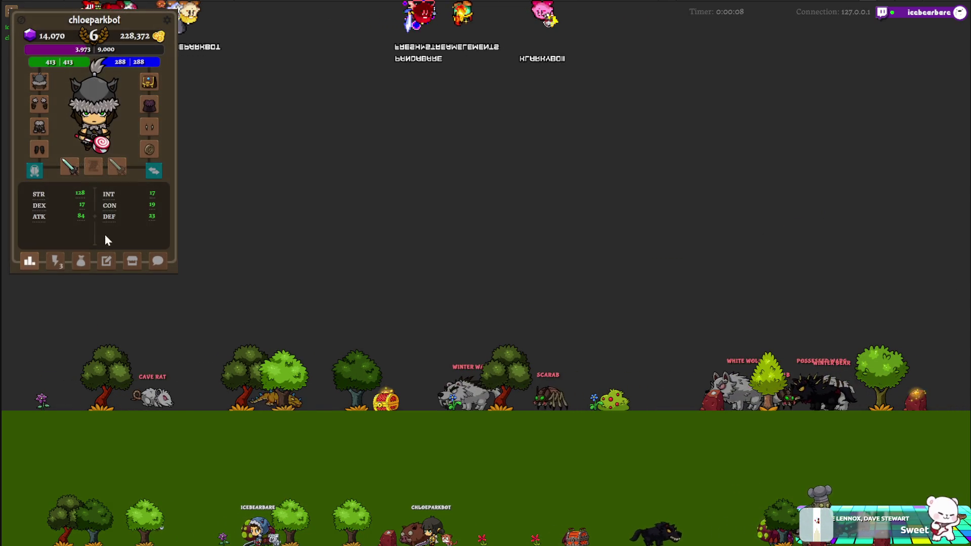
pyautogui.click(56, 261)
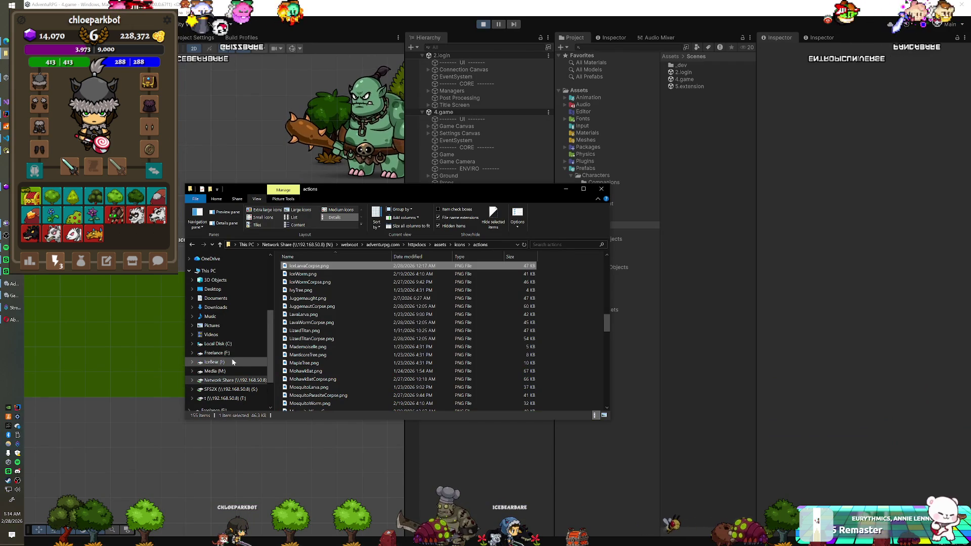
# Step: Browse to IceBear (I:) > Projects > Kacie-PNGTuber > Build and select the Kacie PNGTuber application
pyautogui.click(233, 362)
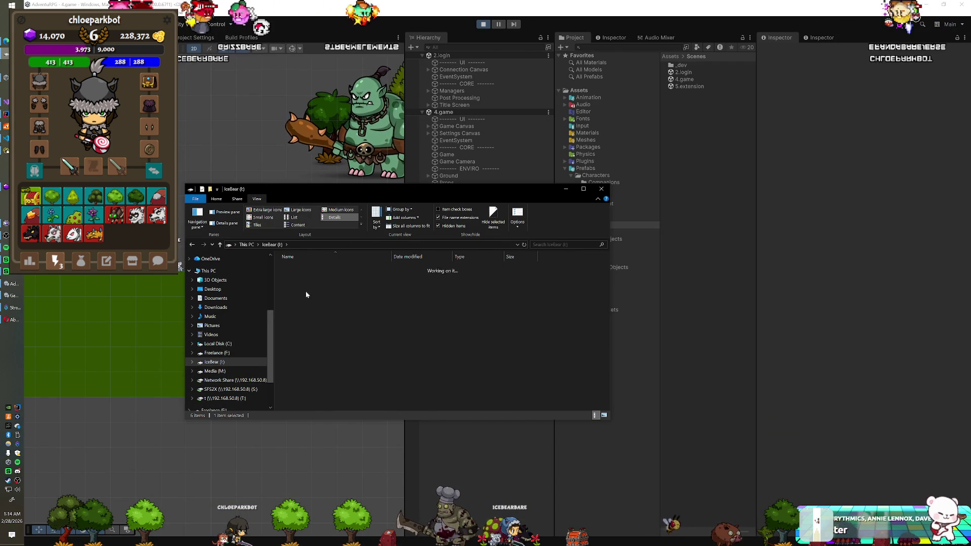
pyautogui.doubleClick(307, 293)
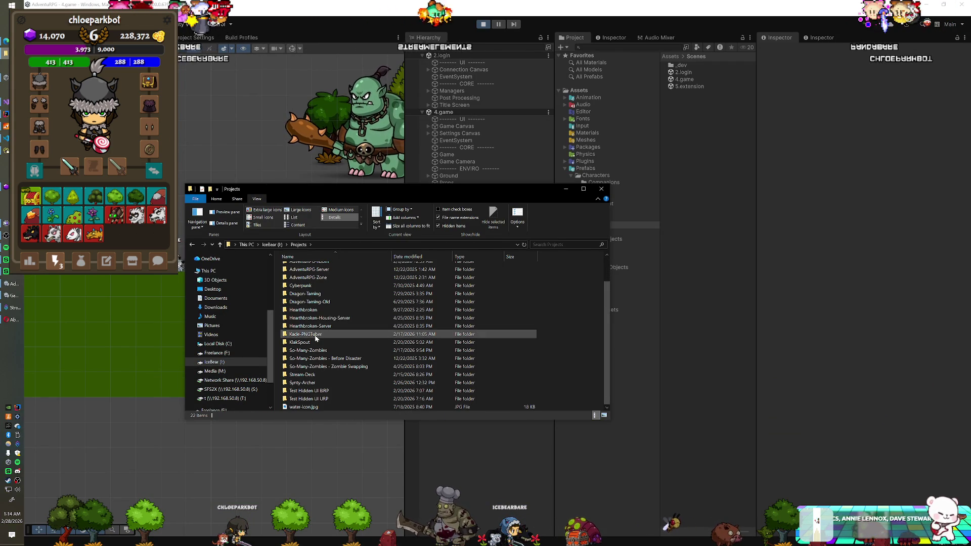
pyautogui.doubleClick(315, 334)
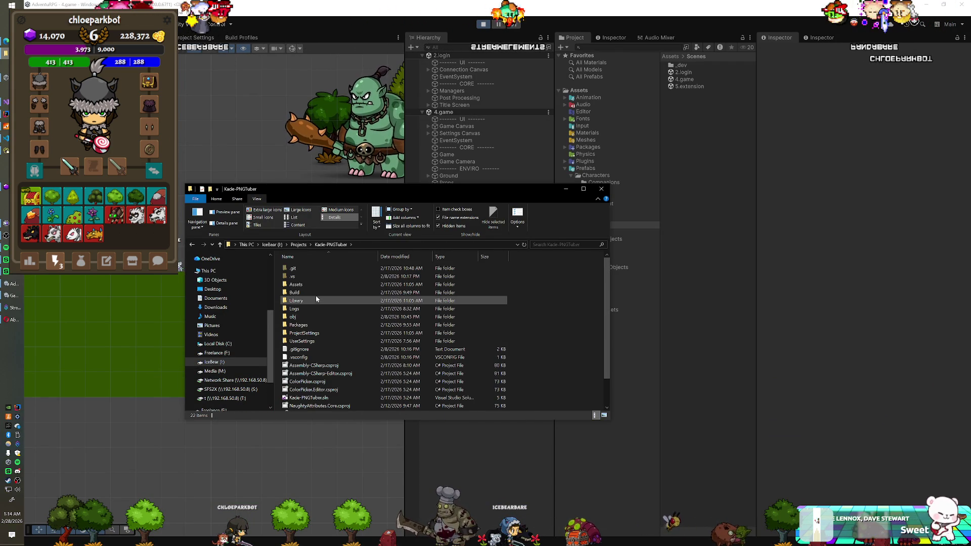
pyautogui.doubleClick(316, 293)
pyautogui.click(310, 293)
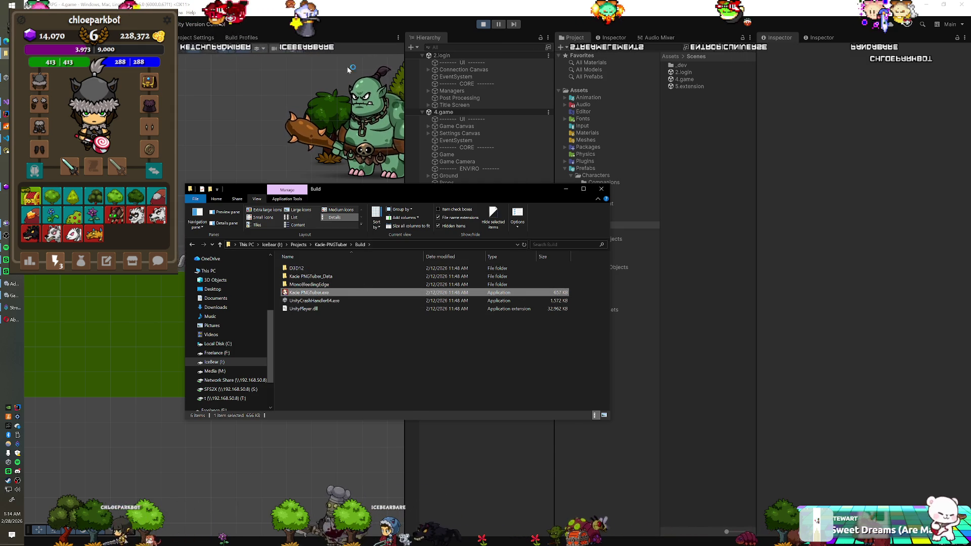
pyautogui.click(349, 83)
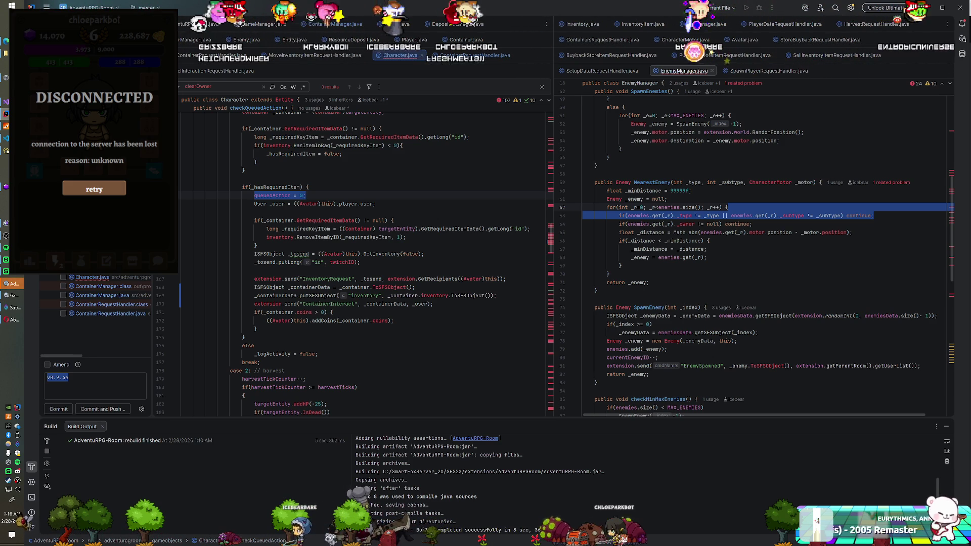
pyautogui.hotkey('alt', 'Tab')
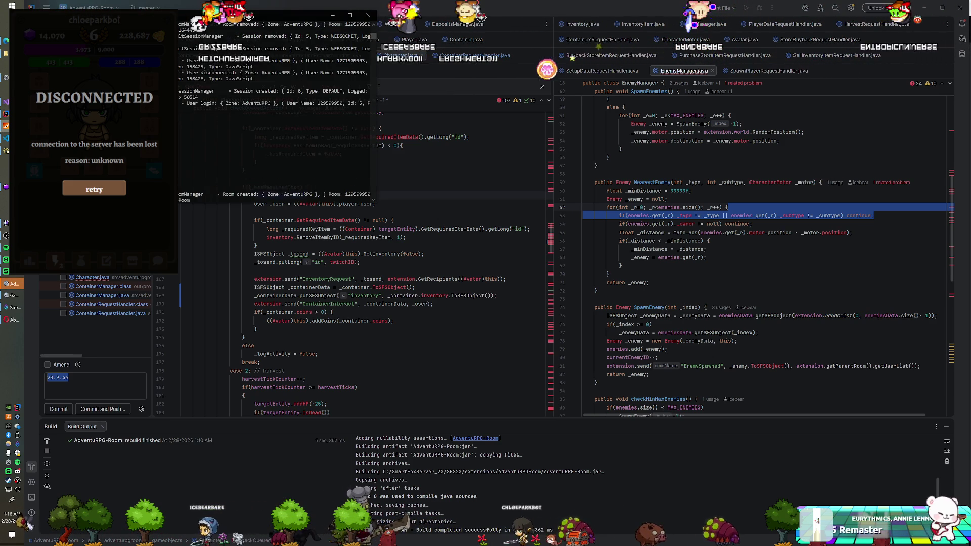
pyautogui.click(394, 228)
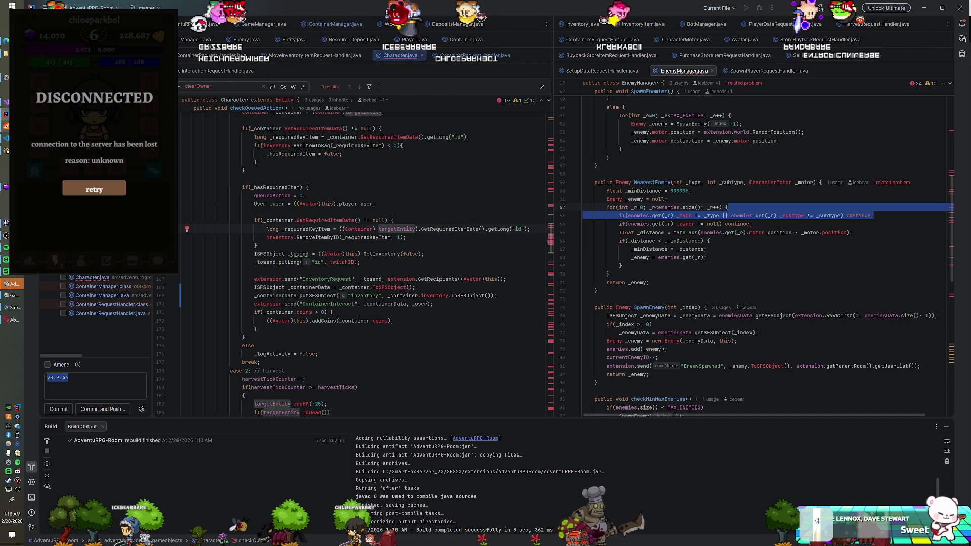
pyautogui.hotkey('alt', 'Tab')
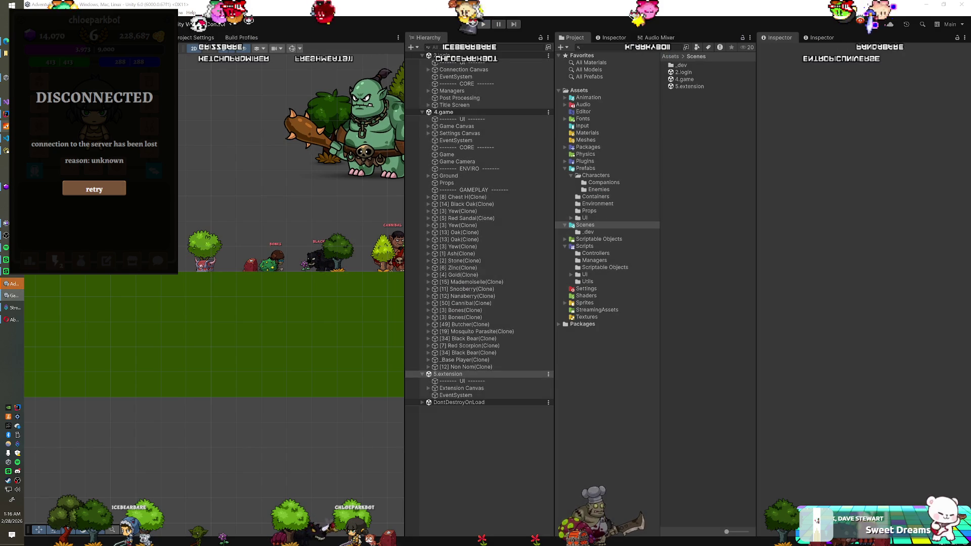
pyautogui.hotkey('alt', 'Tab')
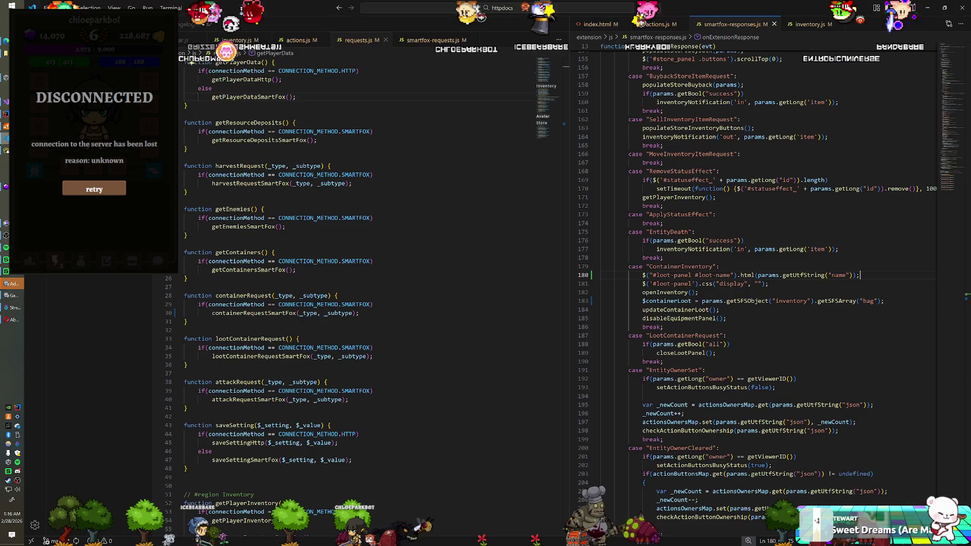
pyautogui.hotkey('alt', 'Tab')
pyautogui.hotkey('alt', 'Tab')
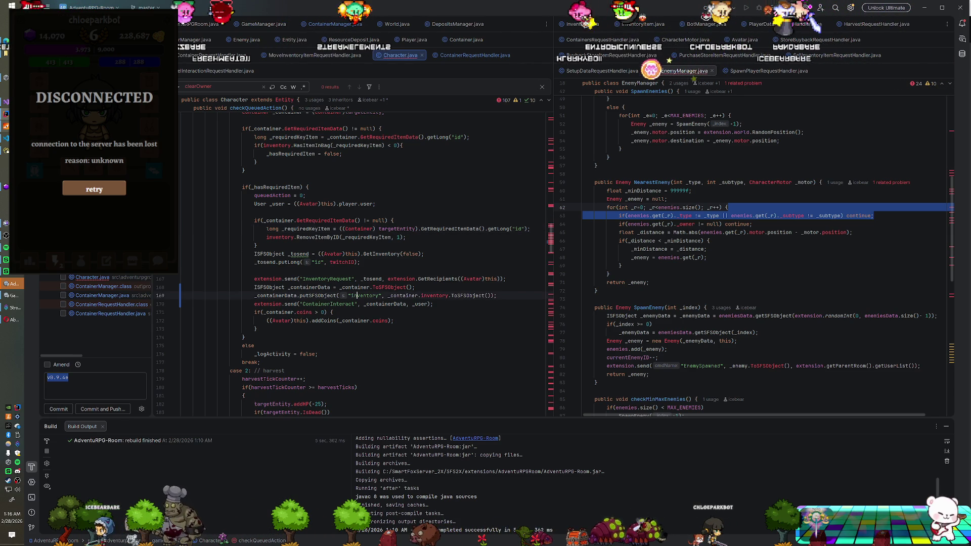
# Step: Change the key on line 169 from "inventory" to "Loot"
pyautogui.doubleClick(364, 295)
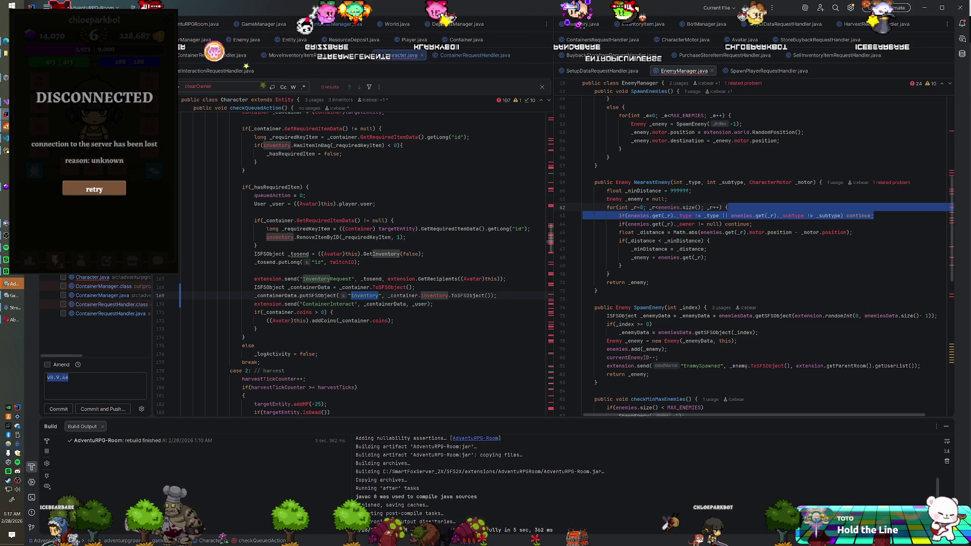
pyautogui.write('L')
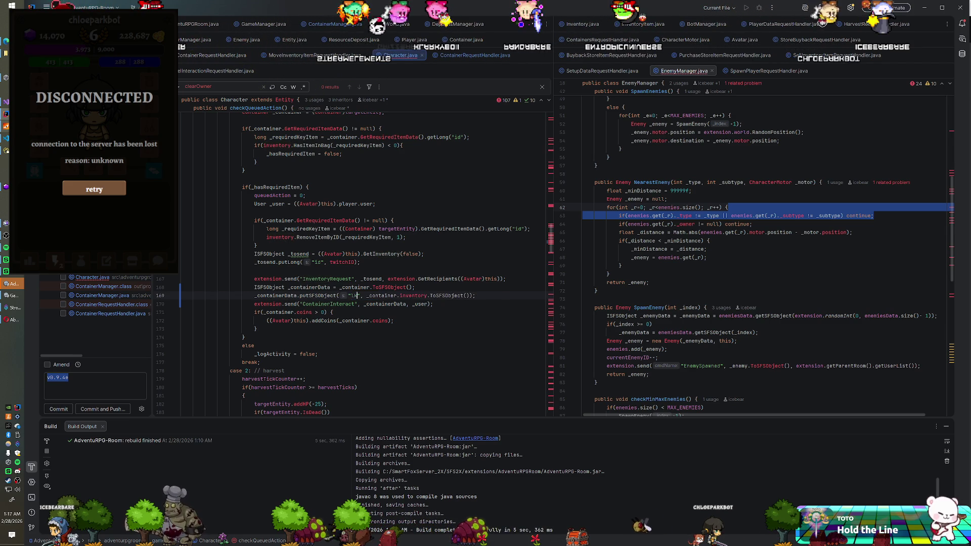
pyautogui.write('oot')
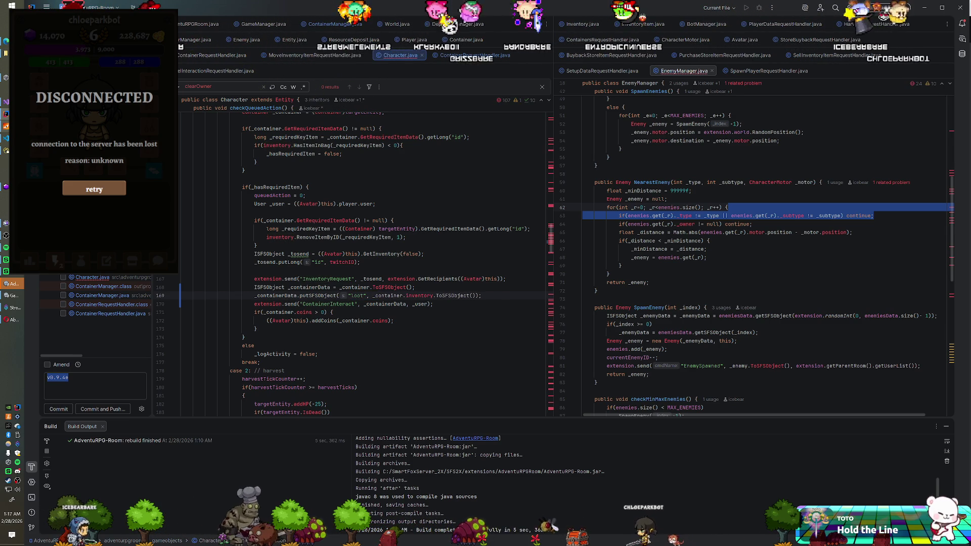
pyautogui.click(414, 287)
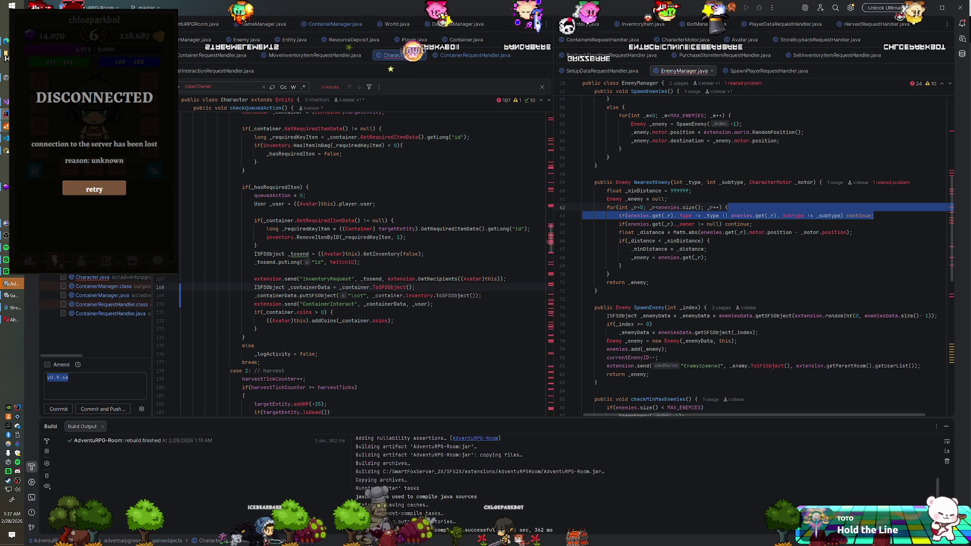
# Step: Build the AdventuRPG-Room server extension twice from the context menu
pyautogui.rightClick(94, 277)
pyautogui.click(146, 231)
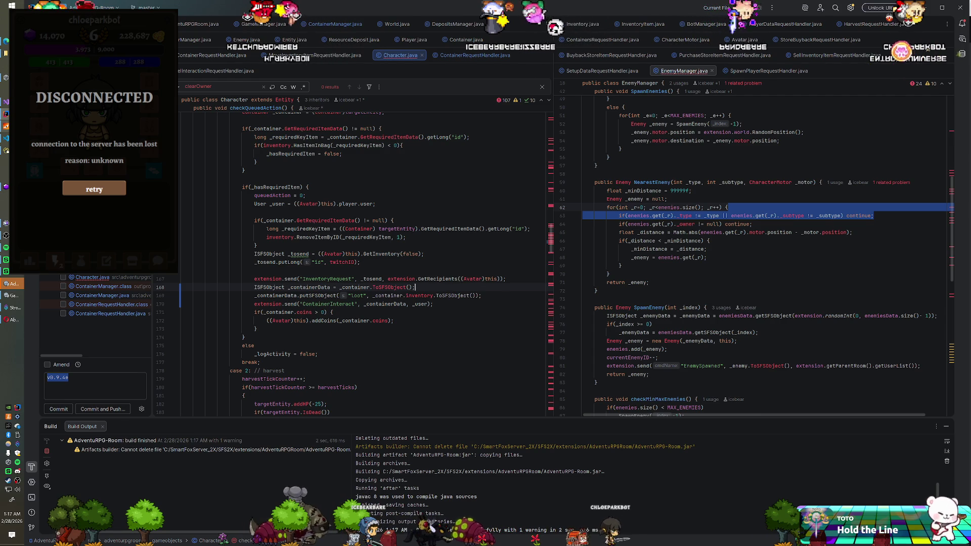
pyautogui.rightClick(87, 331)
pyautogui.click(202, 232)
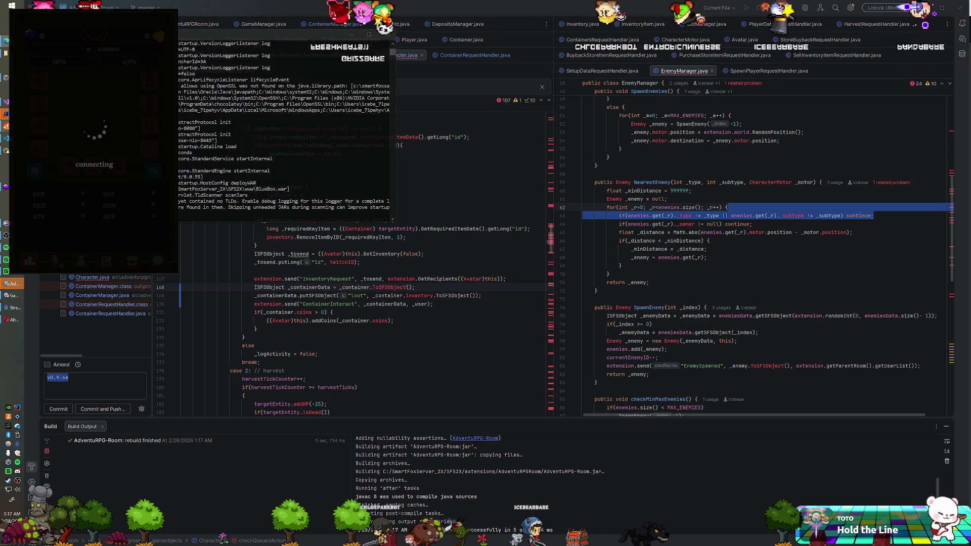
# Step: Reconnect the game in Unity and use the first monster icon from the lightning grid
pyautogui.hotkey('alt', 'Tab')
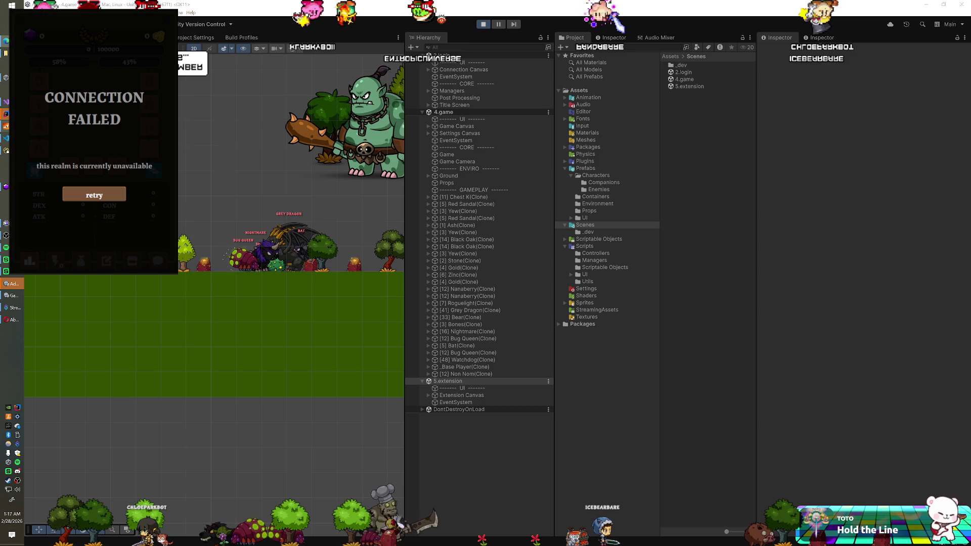
pyautogui.click(94, 195)
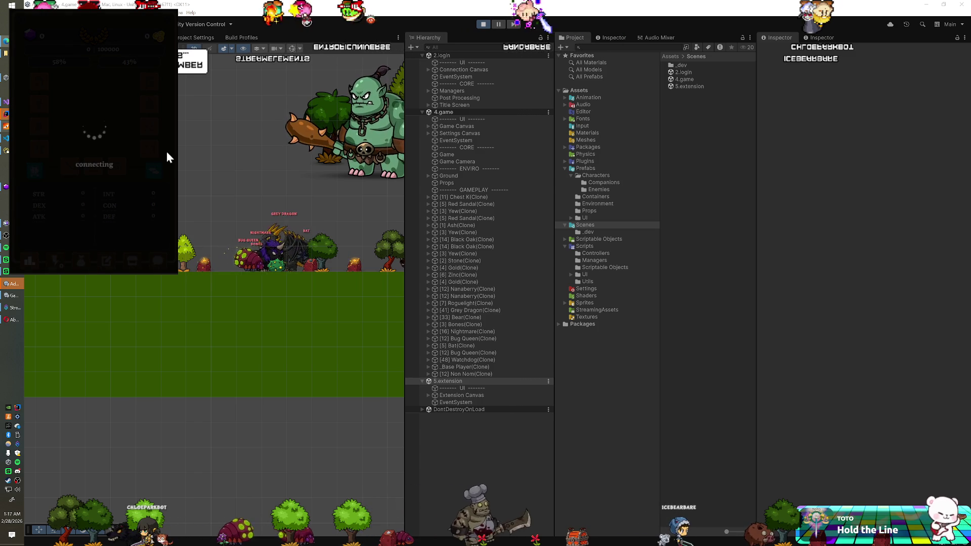
pyautogui.click(55, 260)
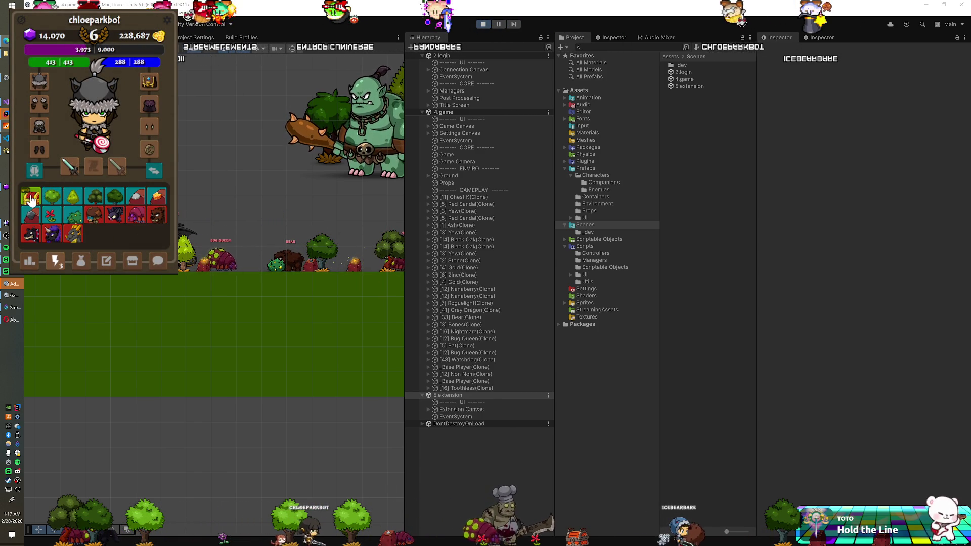
pyautogui.click(32, 200)
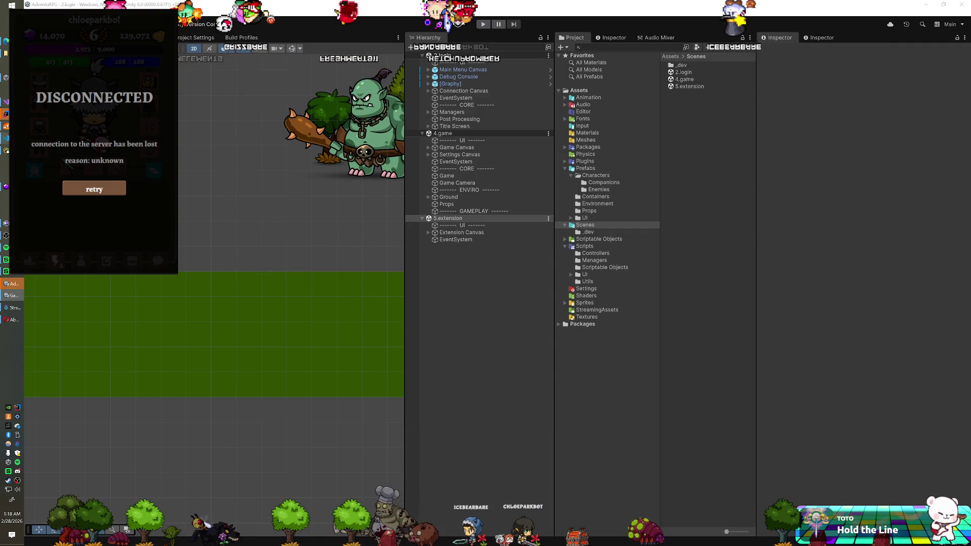
# Step: Change the getSFSObject key on line 183 from "inventory" to "loot"
pyautogui.hotkey('alt', 'Tab')
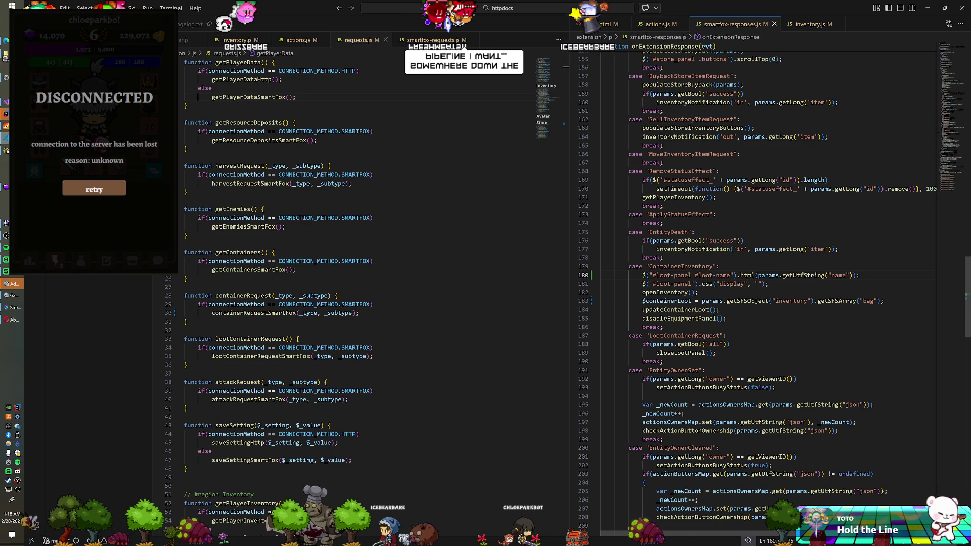
pyautogui.doubleClick(791, 300)
pyautogui.write('loot')
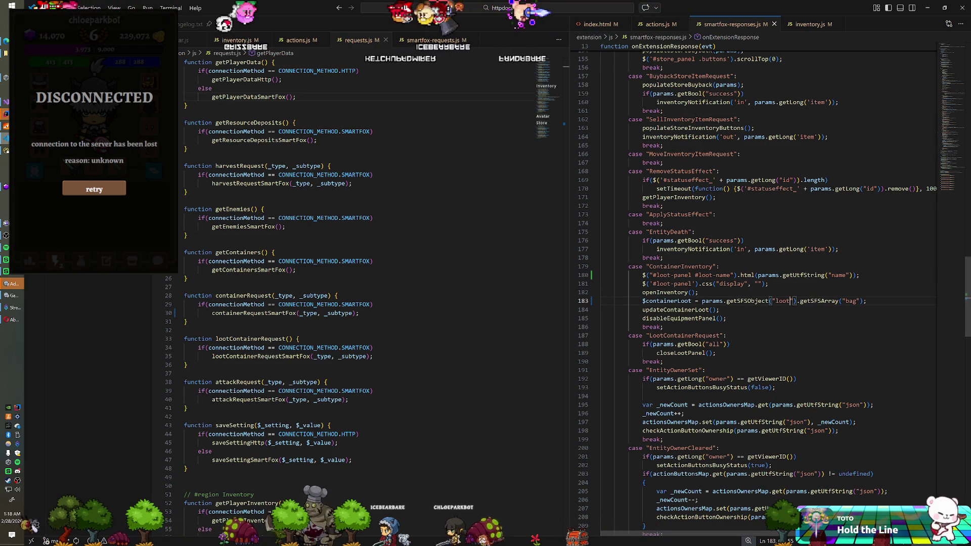
pyautogui.hotkey('alt', 'Tab')
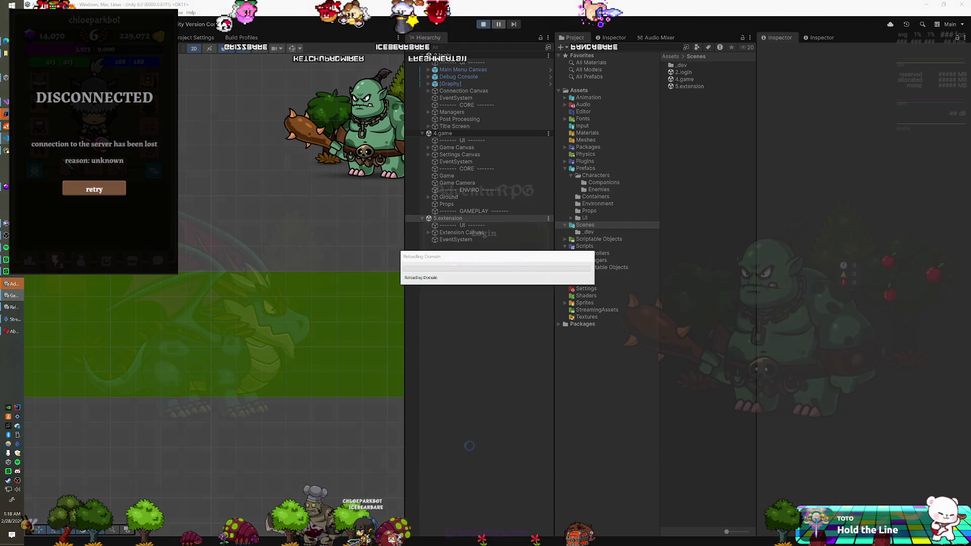
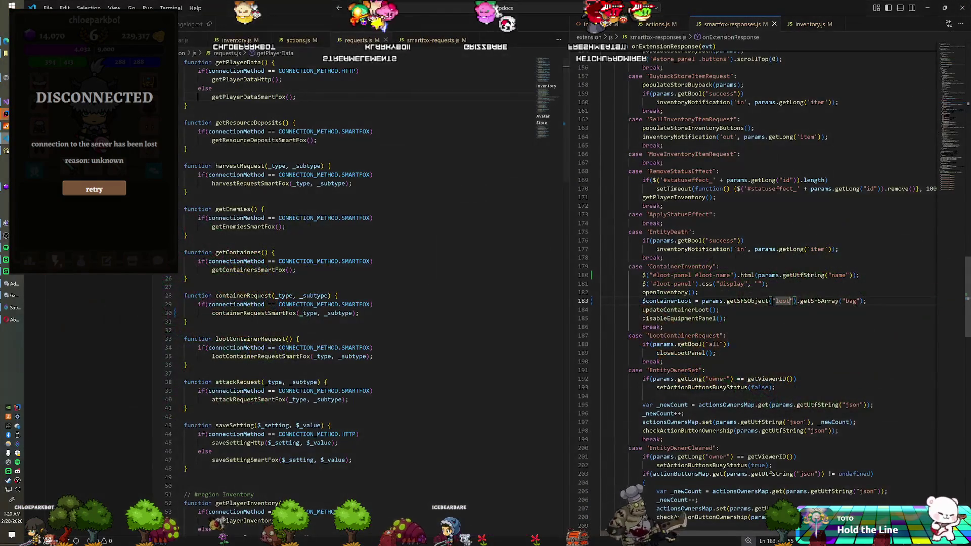
# Step: Review the onExtensionResponse cases near line 182 of smartfox-responses.js, then switch to IntelliJ IDEA
pyautogui.click(698, 293)
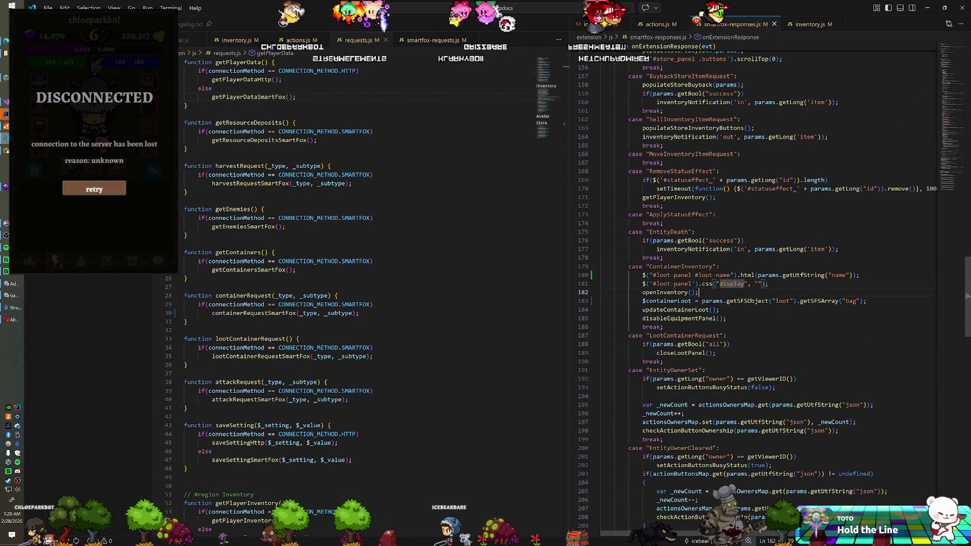
pyautogui.scroll(20, 758, 293)
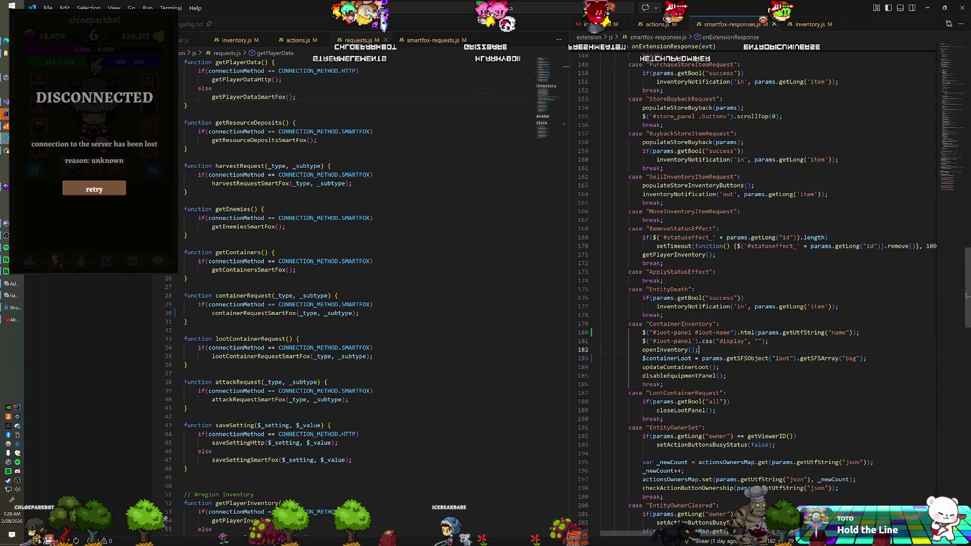
pyautogui.scroll(20, 758, 294)
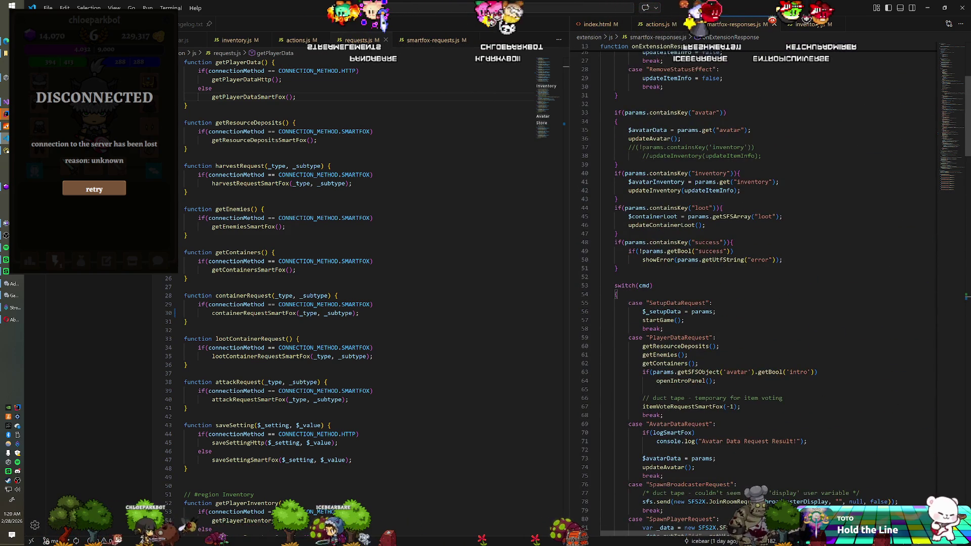
pyautogui.scroll(-1, 758, 293)
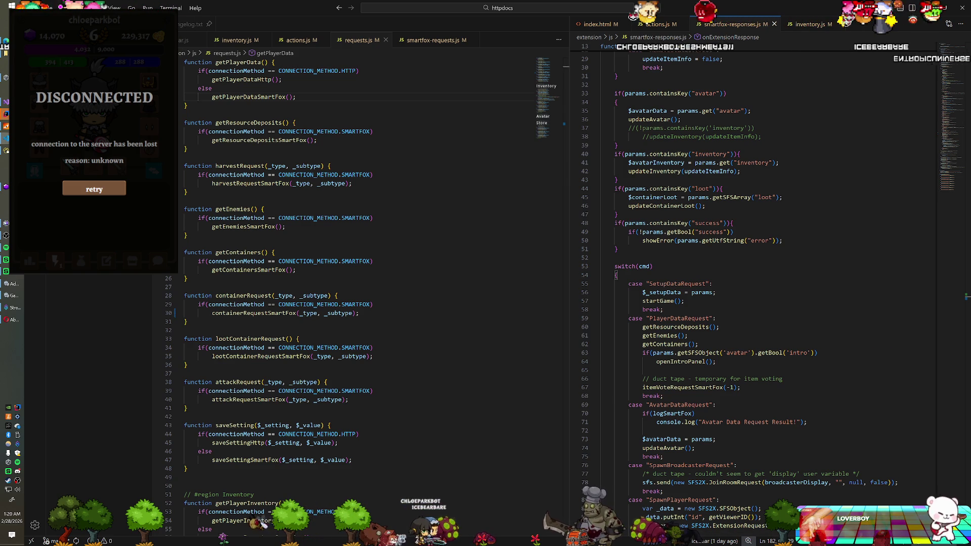
pyautogui.hotkey('alt', 'Tab')
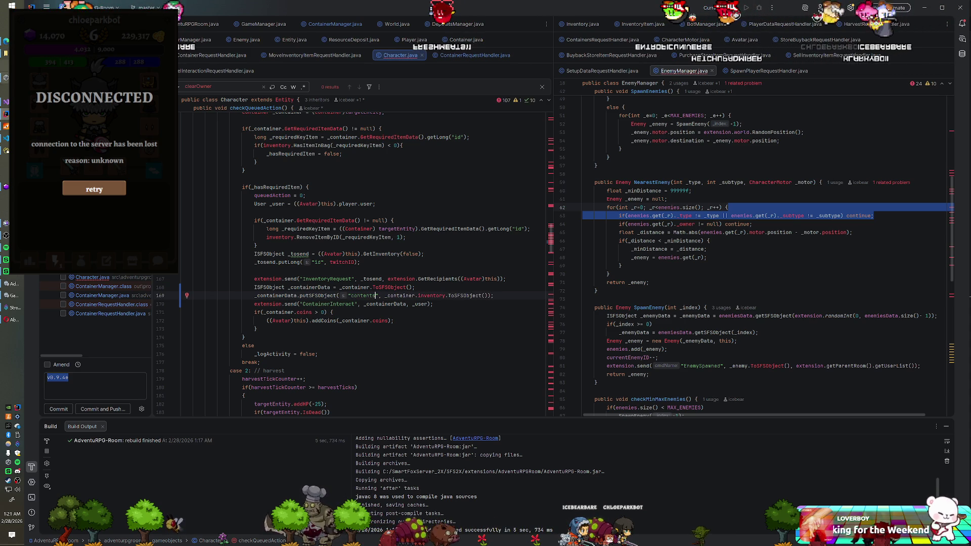
# Step: Recompile the AdventuRPG-Room server extension in IntelliJ IDEA, then return to Unity
pyautogui.rightClick(91, 295)
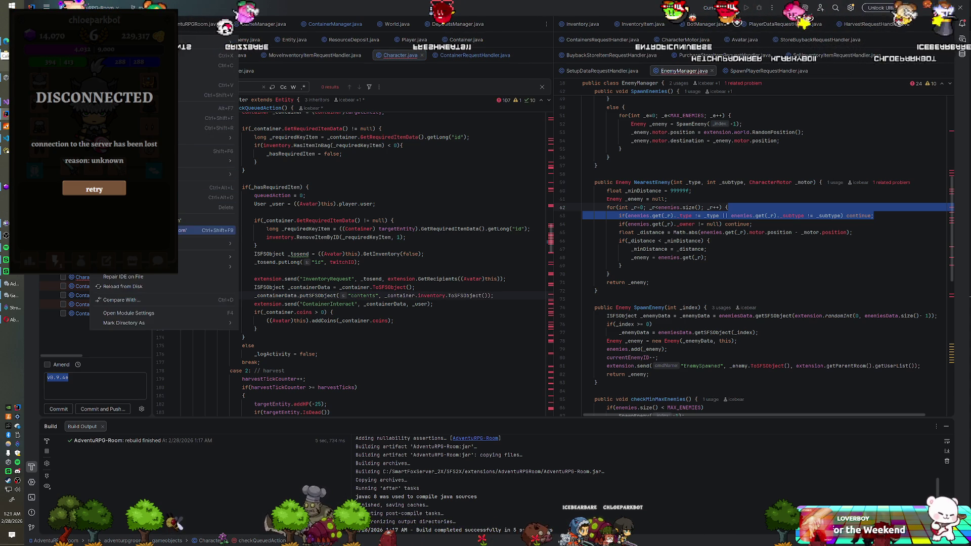
pyautogui.press('Return')
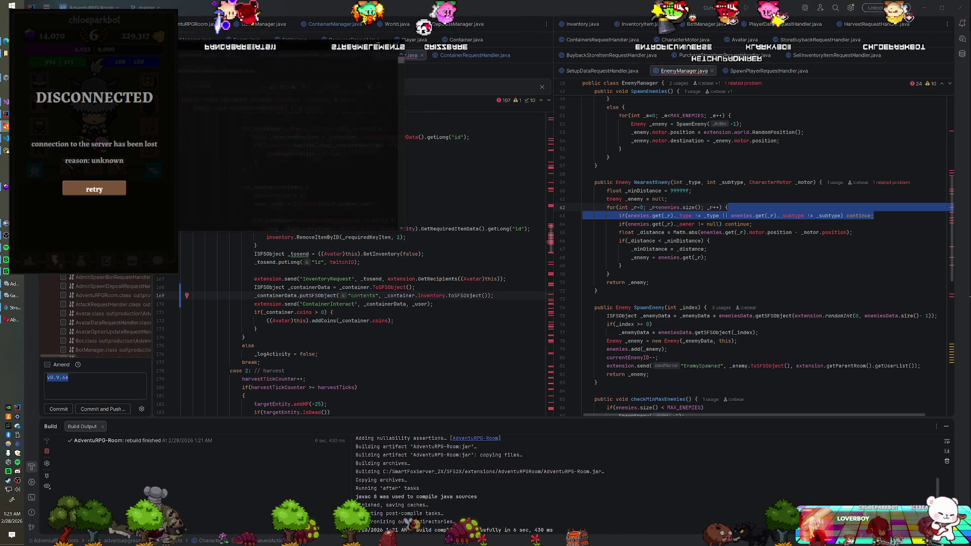
pyautogui.hotkey('alt', 'Tab')
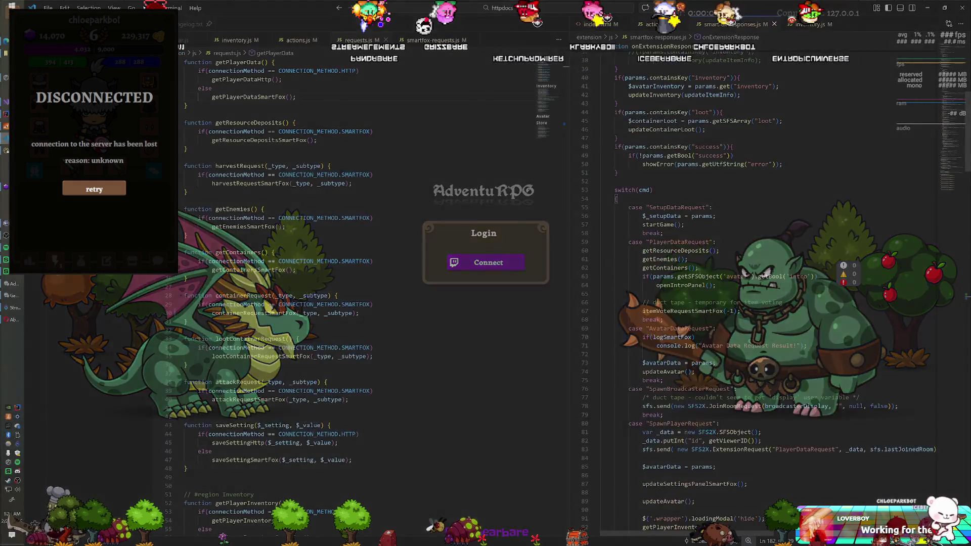
# Step: Change 'loot' to 'contents' in the ContainerInventory getSFSObject call and save smartfox-responses.js
pyautogui.scroll(-20, 758, 293)
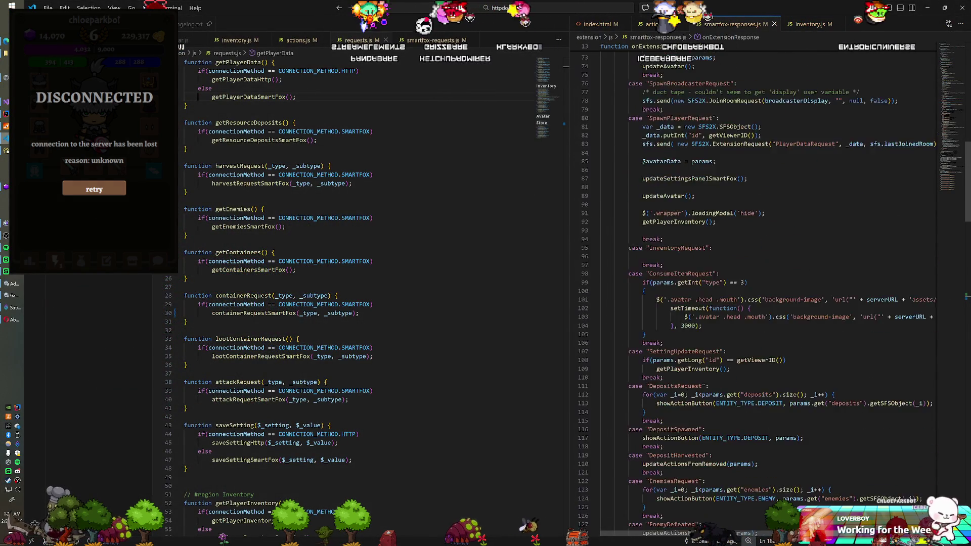
pyautogui.scroll(-15, 759, 293)
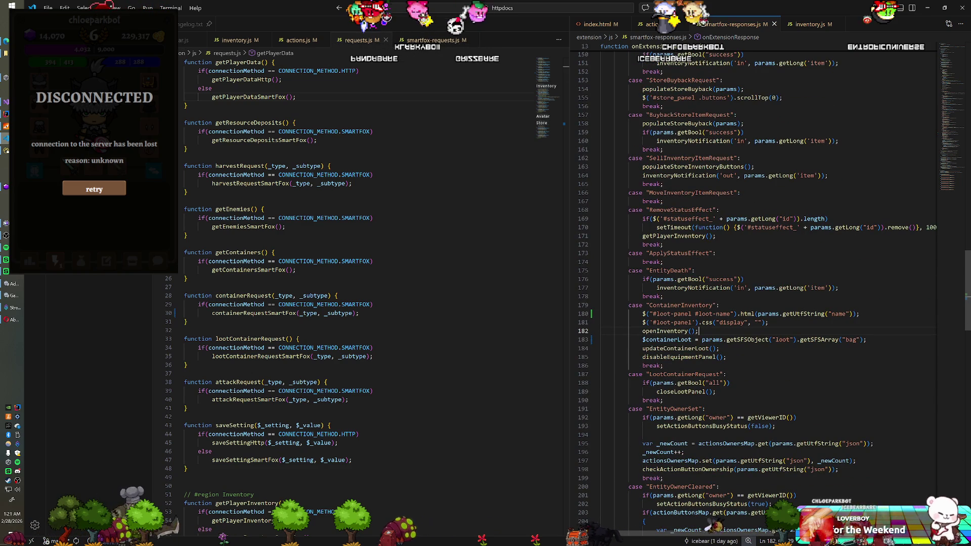
pyautogui.doubleClick(782, 339)
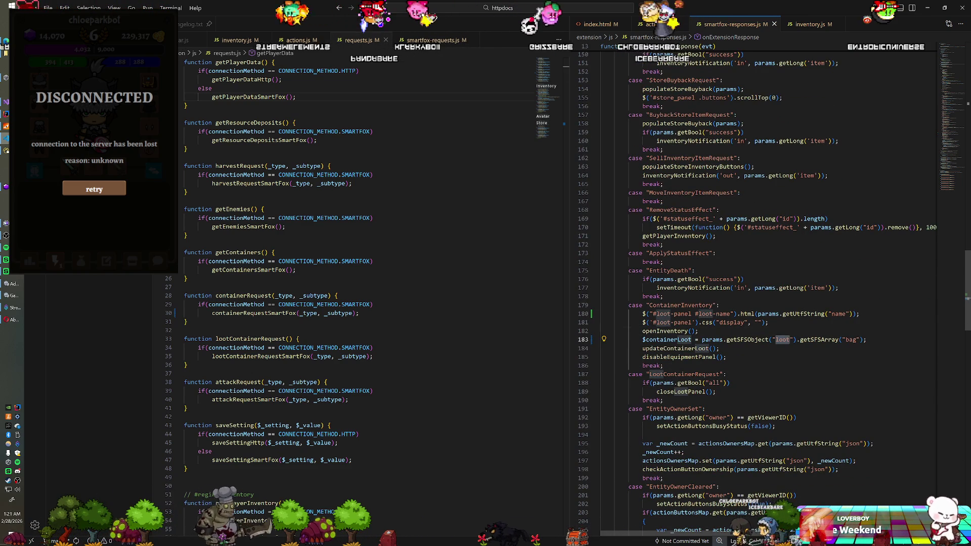
pyautogui.write('conten')
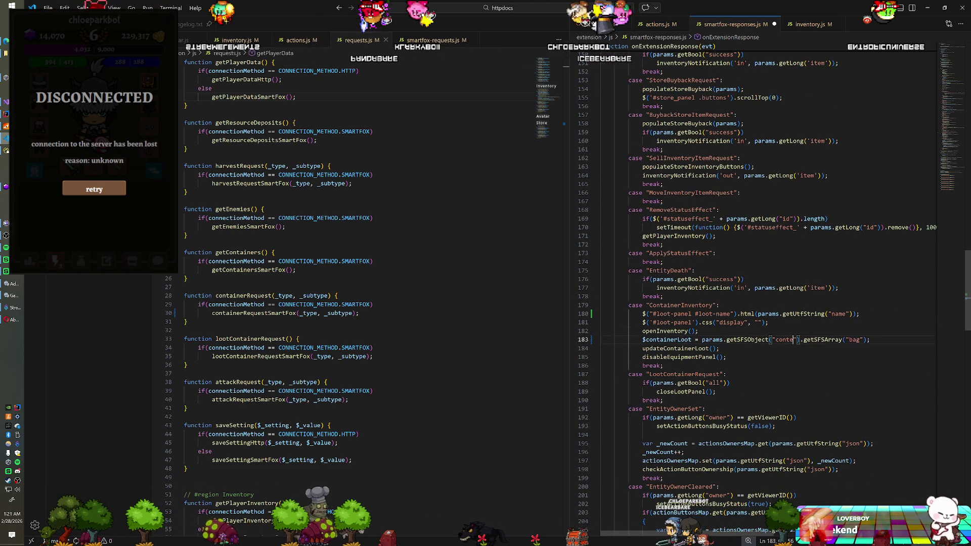
pyautogui.write('ts')
pyautogui.hotkey('ctrl', 's')
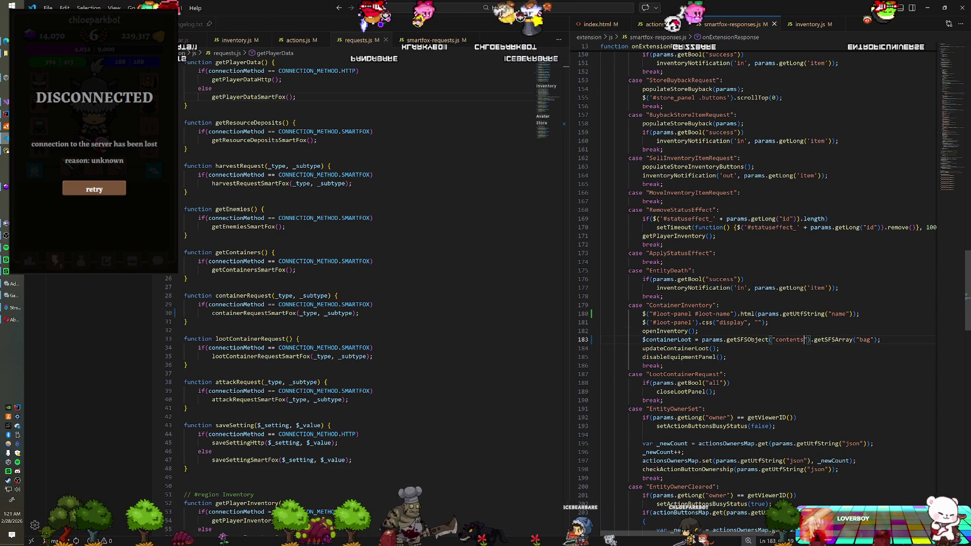
pyautogui.hotkey('alt', 'Tab')
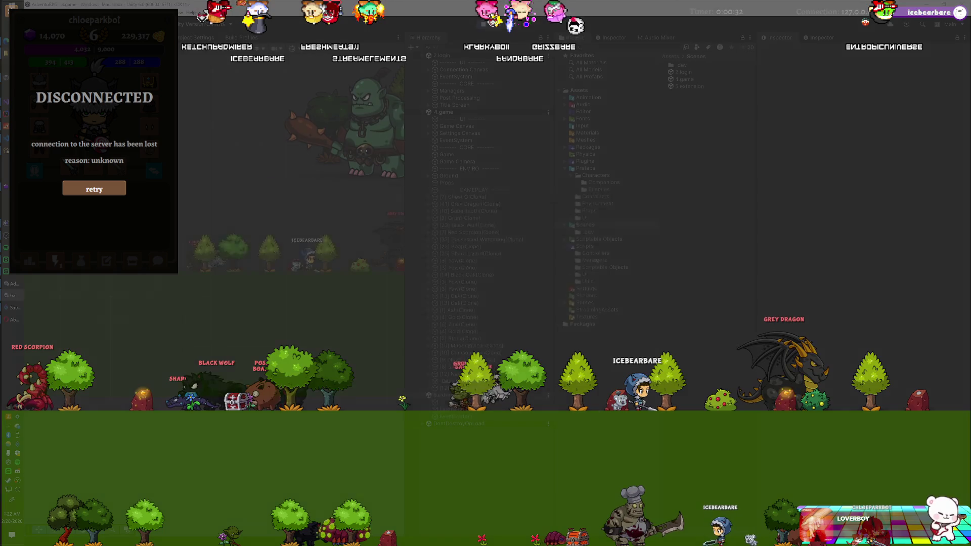
# Step: Launch PNGTuber and try the Vampire and French Mime outfits before returning to Default (Black)
pyautogui.doubleClick(307, 293)
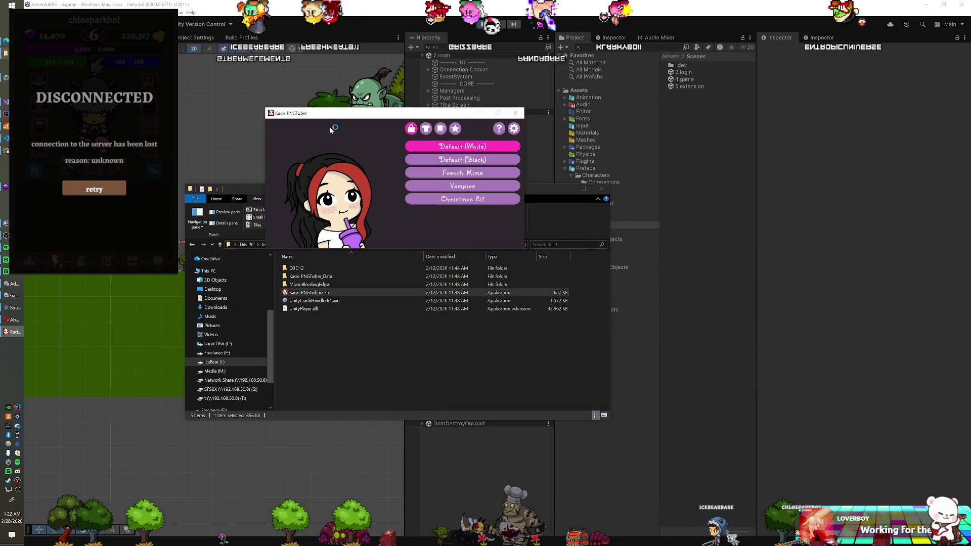
pyautogui.click(444, 160)
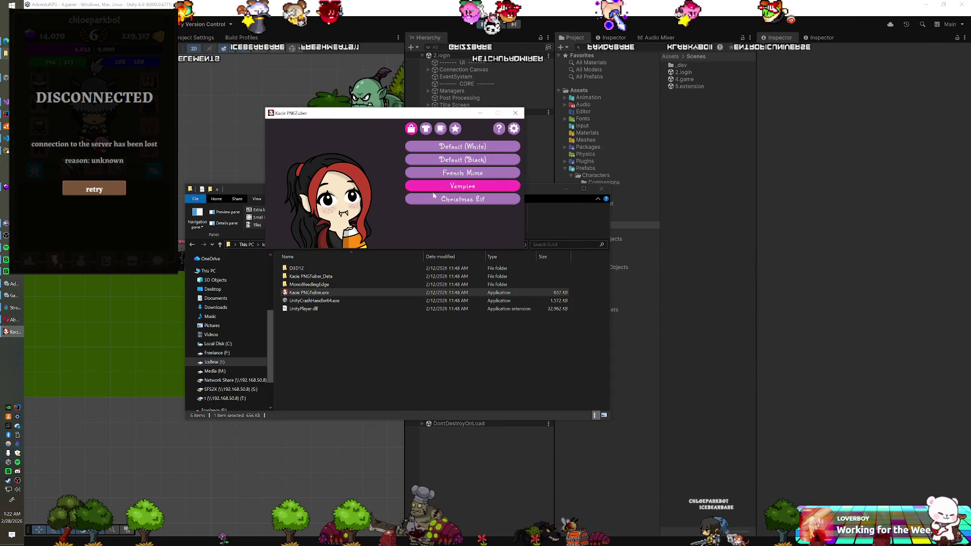
pyautogui.click(438, 186)
pyautogui.click(434, 172)
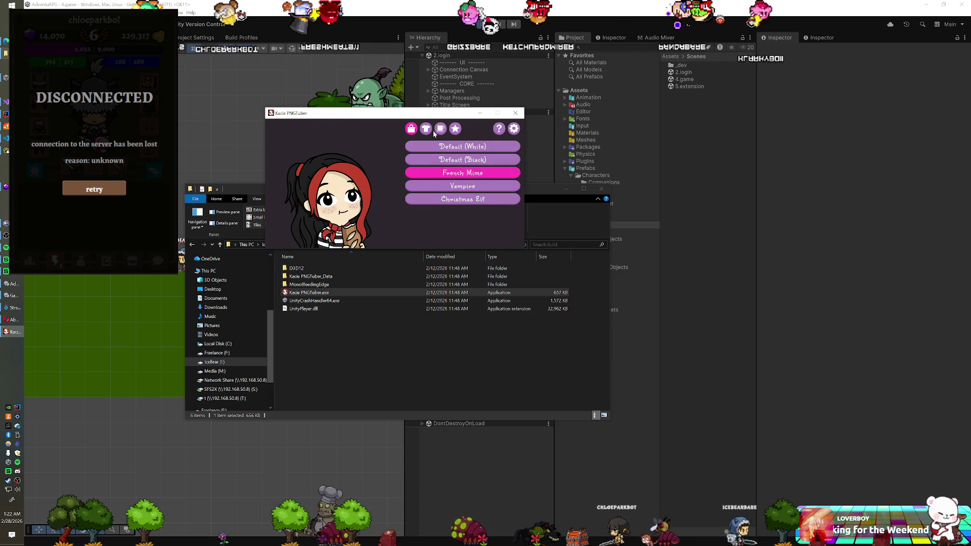
pyautogui.click(426, 129)
# Step: Set the Default (Black) shirt colour to pink #D88ADF, then close PNGTuber and the Explorer folder
pyautogui.click(445, 160)
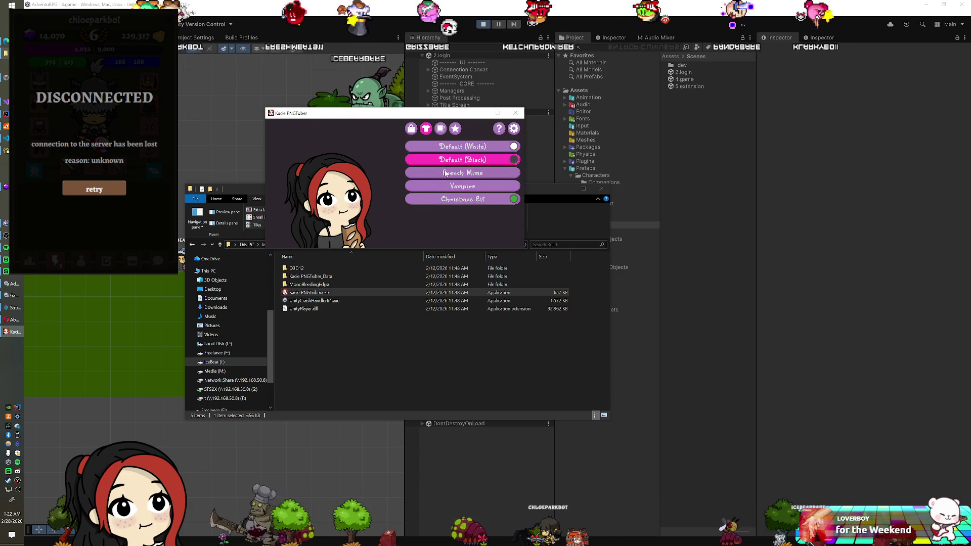
pyautogui.click(515, 159)
pyautogui.click(458, 155)
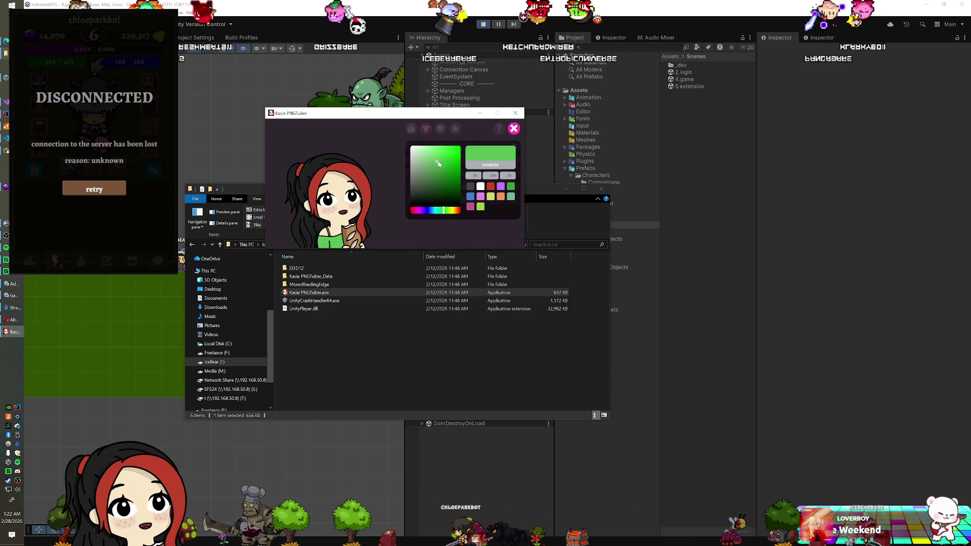
pyautogui.click(480, 197)
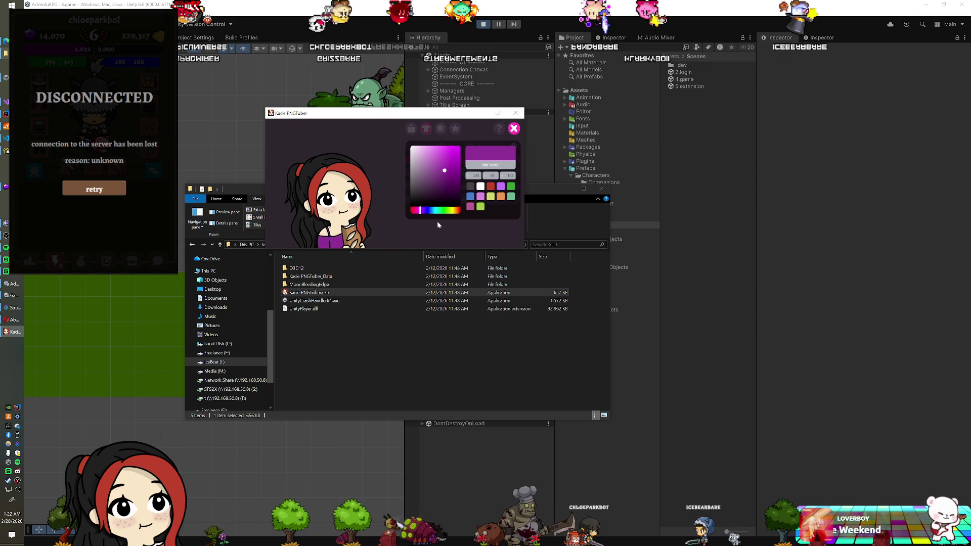
pyautogui.click(511, 129)
pyautogui.click(516, 112)
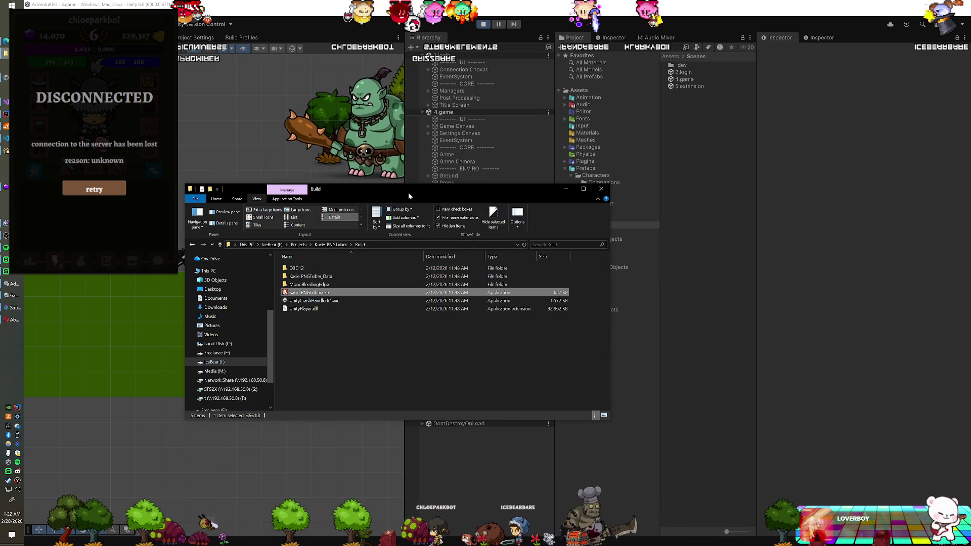
pyautogui.click(466, 66)
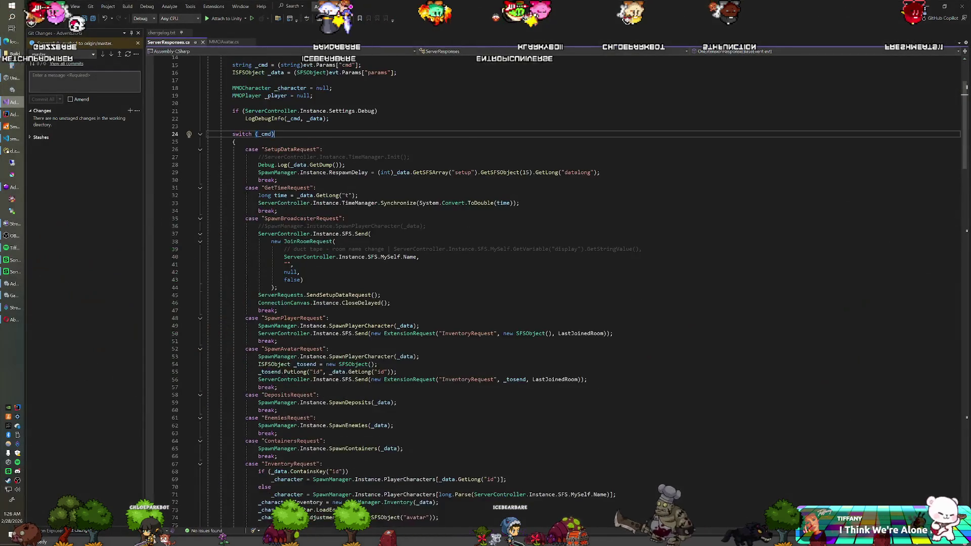
# Step: Review the ContainerRequest case in ServerResponses.cs, then switch to Visual Studio Code
pyautogui.scroll(-20, 557, 291)
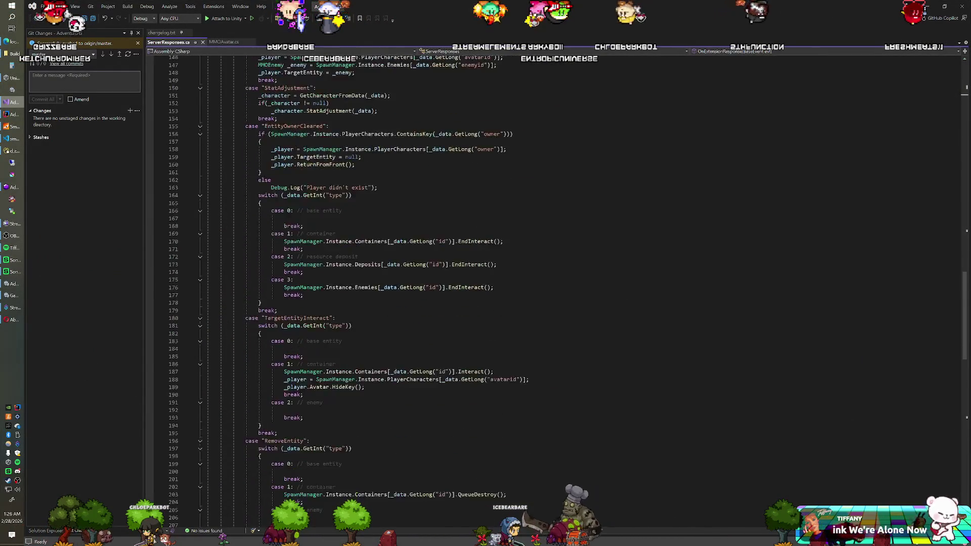
pyautogui.scroll(-11, 556, 290)
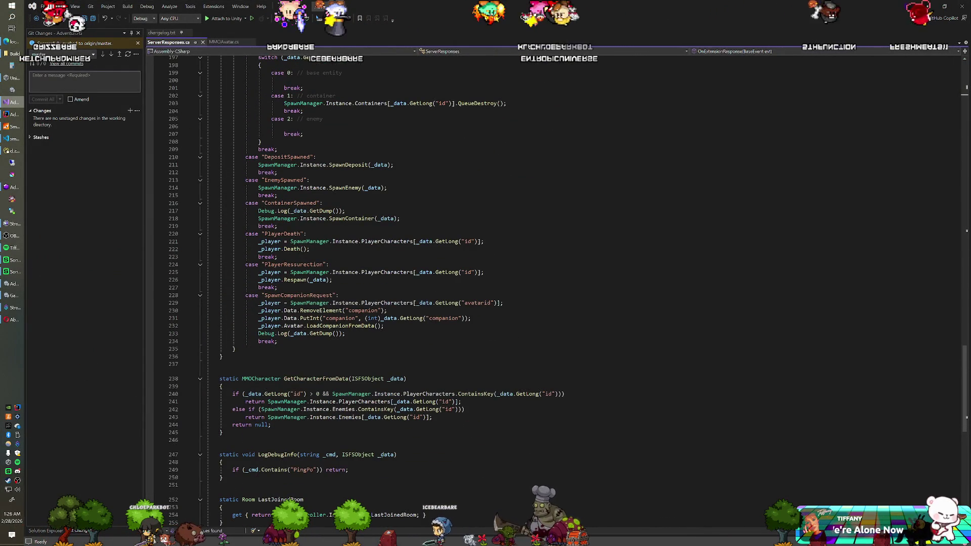
pyautogui.scroll(3, 557, 290)
pyautogui.scroll(19, 362, 251)
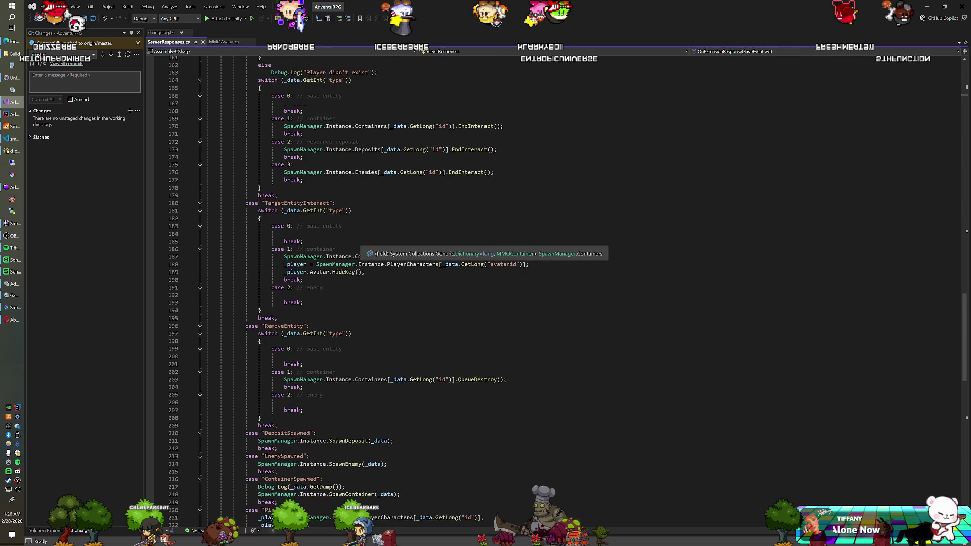
pyautogui.scroll(6, 362, 250)
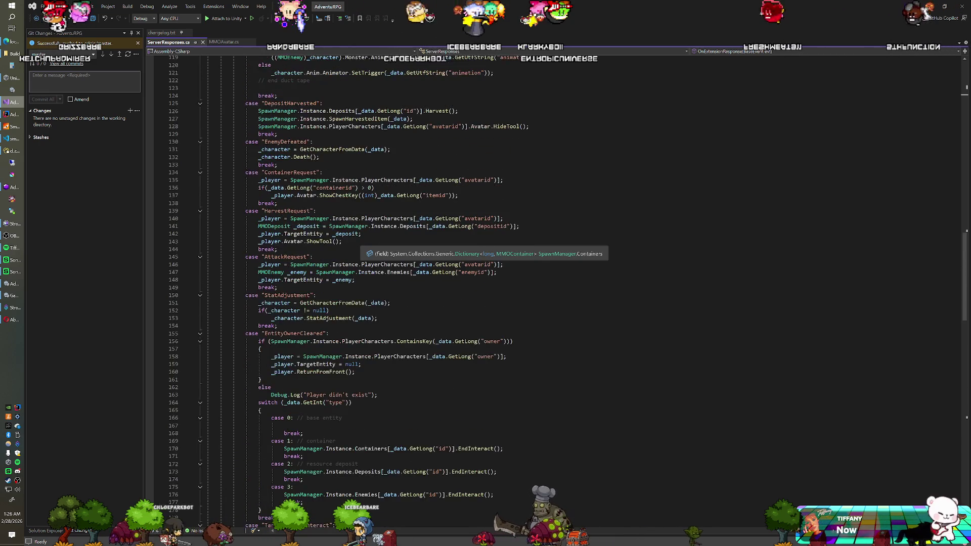
pyautogui.scroll(7, 361, 250)
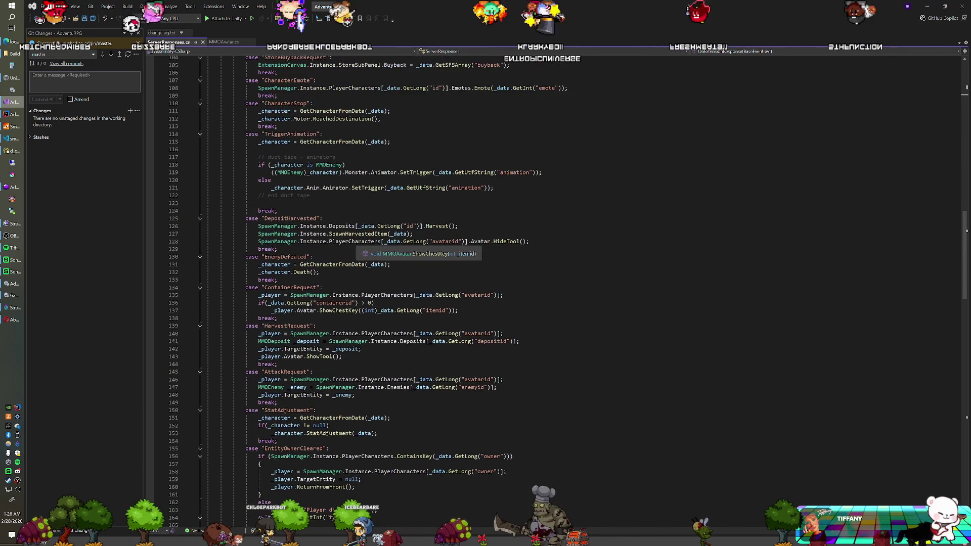
pyautogui.scroll(-2, 361, 250)
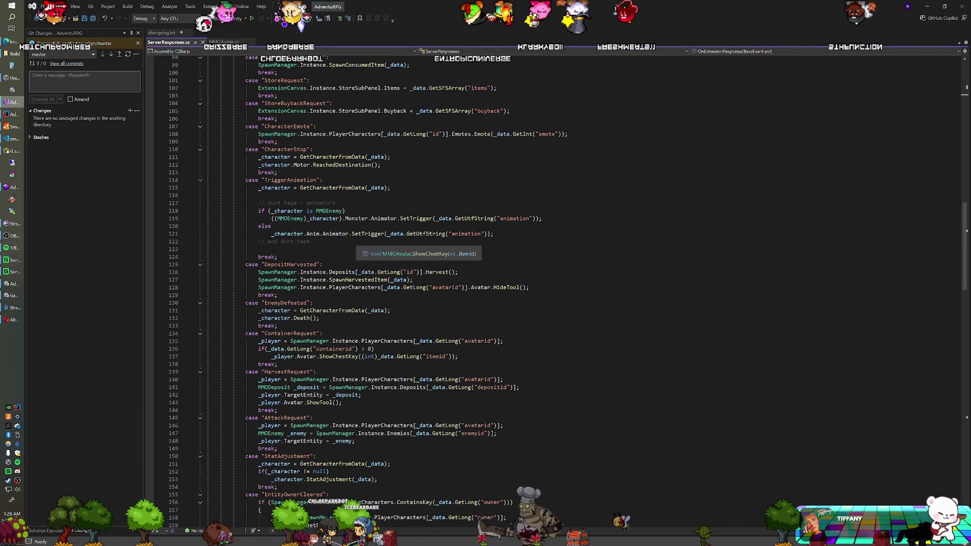
pyautogui.click(19, 140)
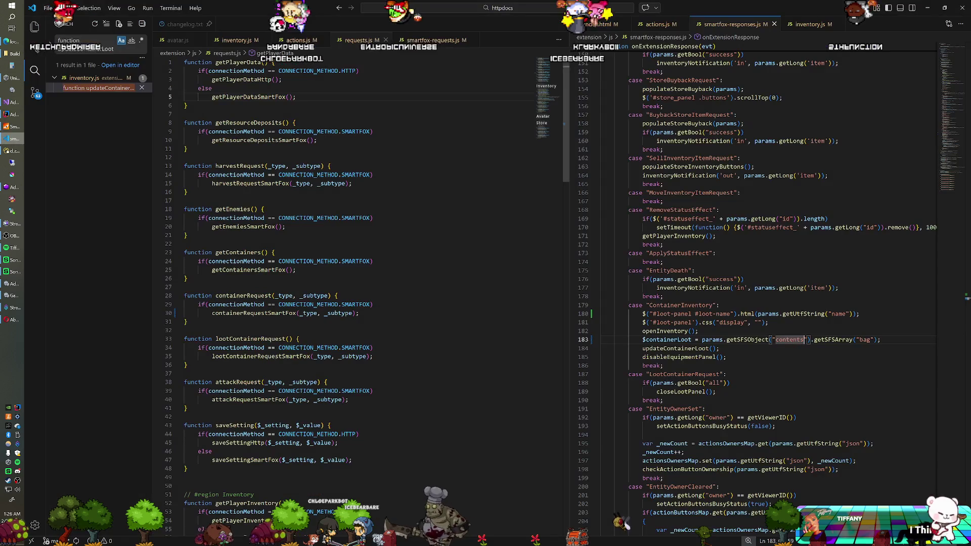
# Step: Rename the ContainerInventory case on line 179 to ContainerInteract, then move on to IntelliJ IDEA
pyautogui.doubleClick(680, 305)
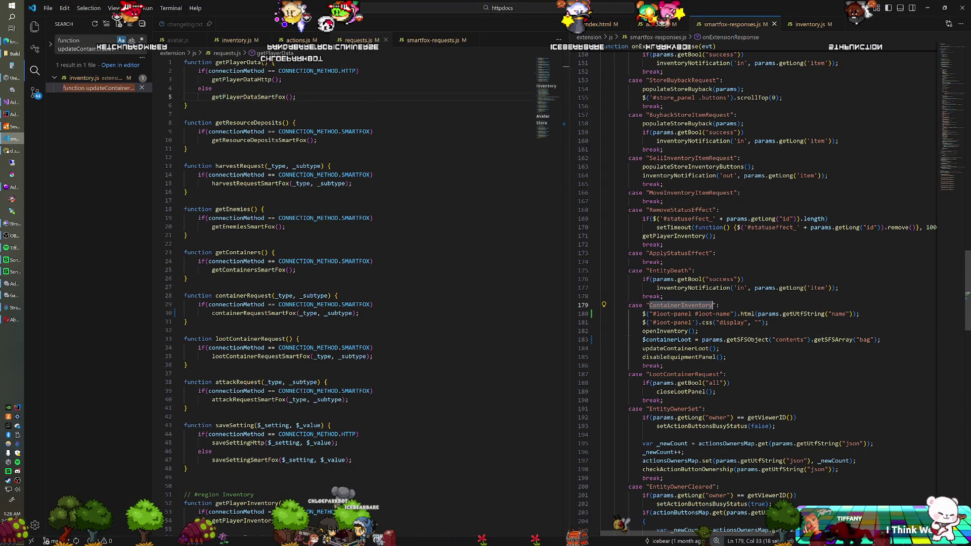
pyautogui.write('ContainerInterac')
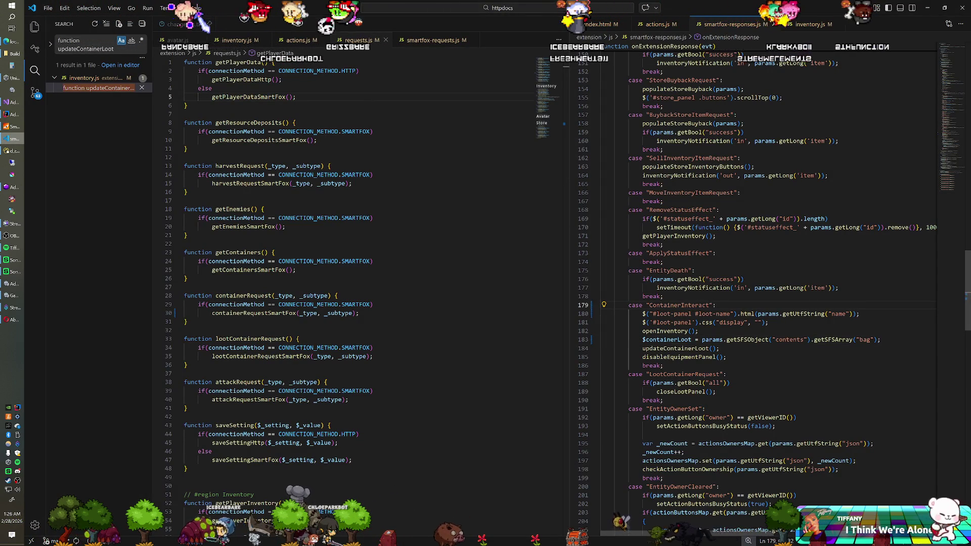
pyautogui.hotkey('alt', 'Tab')
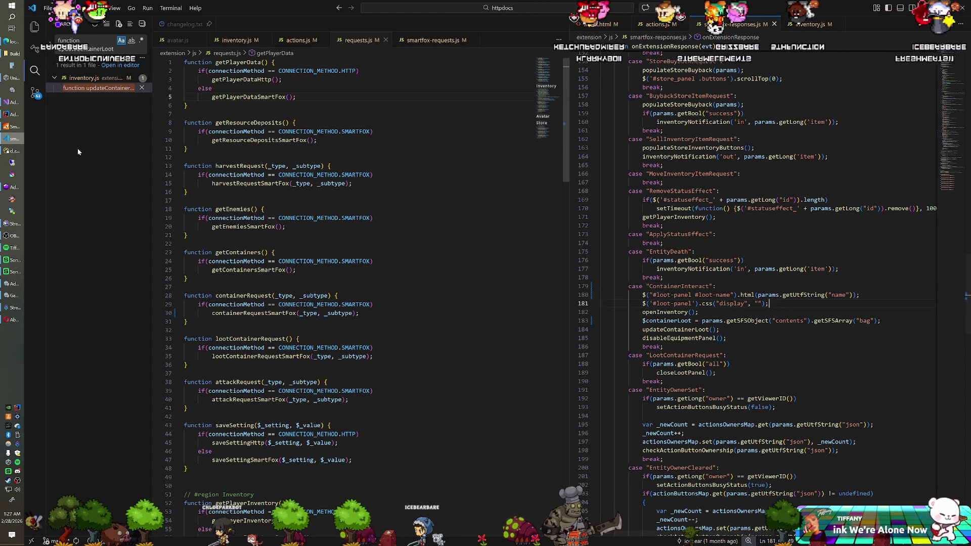
pyautogui.click(14, 116)
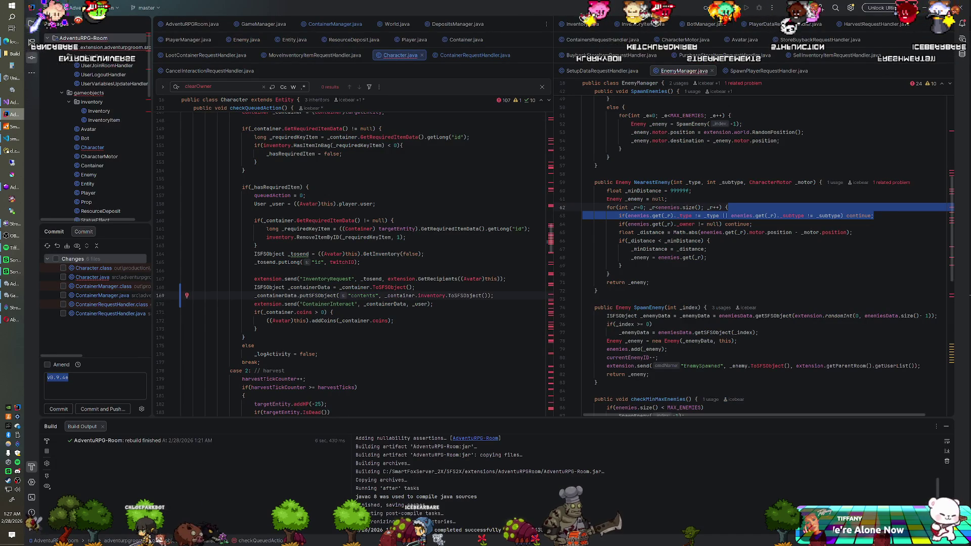
# Step: Check the ToSFSObject data fields in Container.java, then return to Visual Studio Code
pyautogui.click(466, 40)
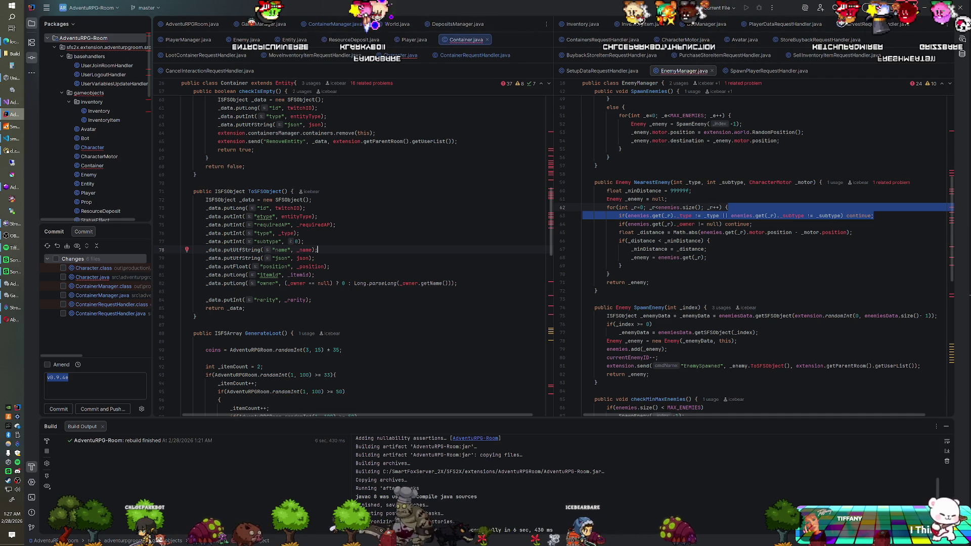
pyautogui.click(12, 138)
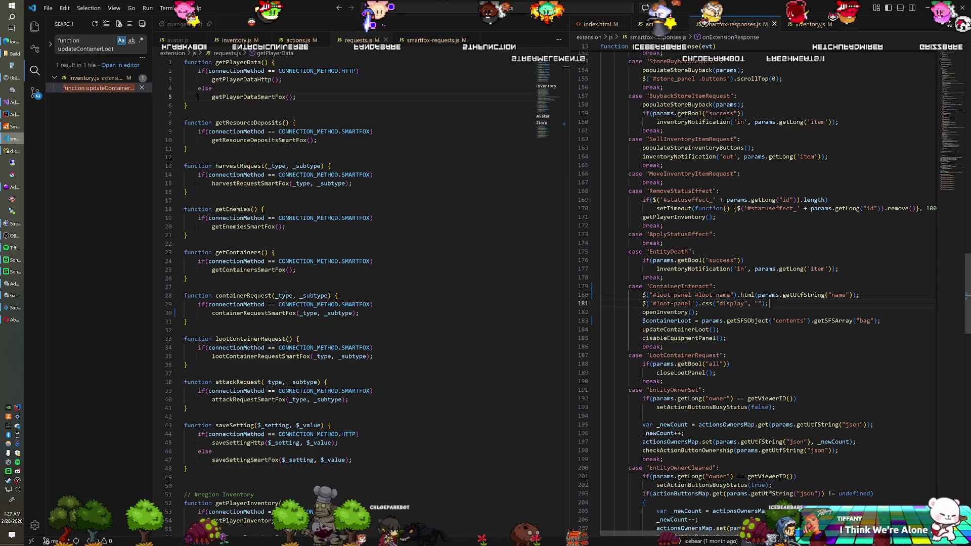
# Step: Restore the missing quote so line 737 of index.html reads id="loot-name"
pyautogui.click(603, 24)
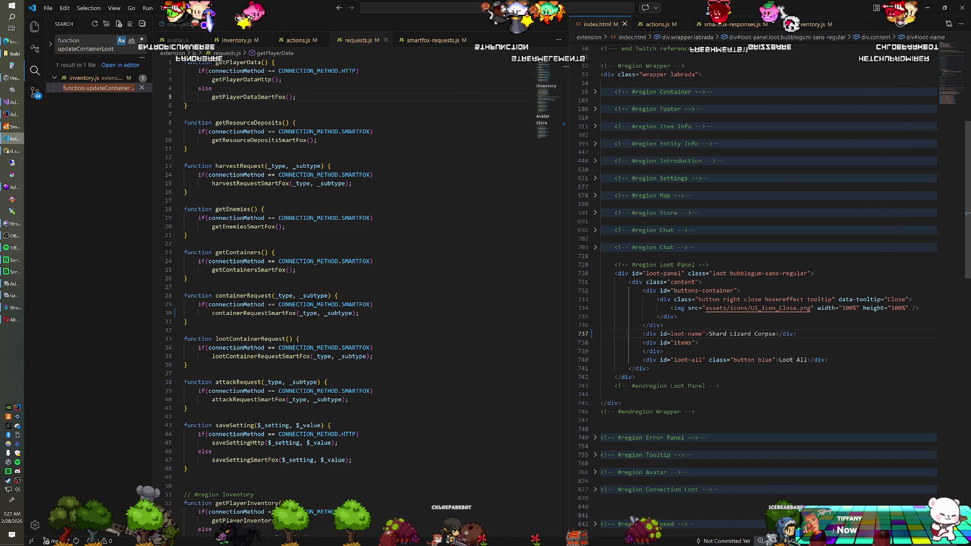
pyautogui.write('"')
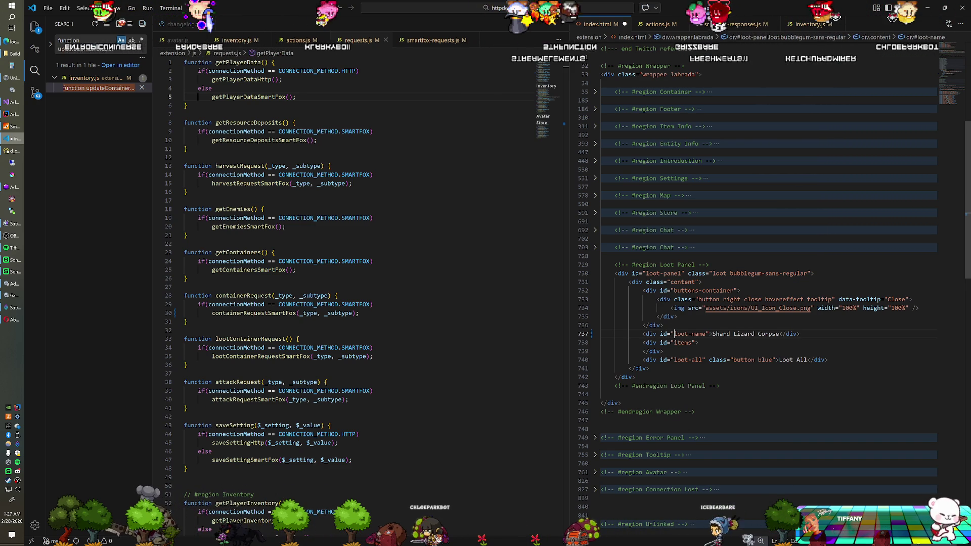
pyautogui.hotkey('alt', 'Tab')
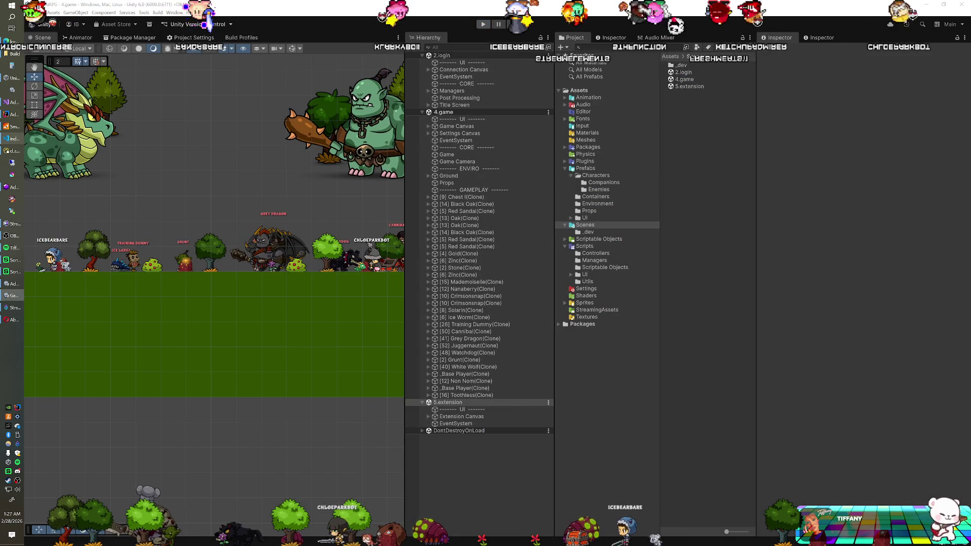
# Step: Enter Play mode with the 2.login, 4.game and 5.extension scenes loaded, zooming the Scene view out
pyautogui.hotkey('ctrl', 'p')
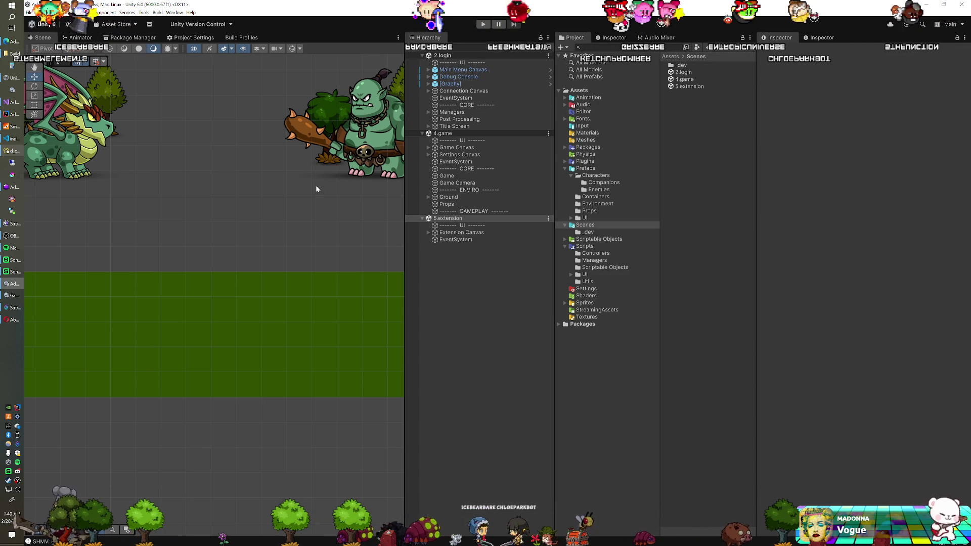
pyautogui.scroll(-5, 275, 269)
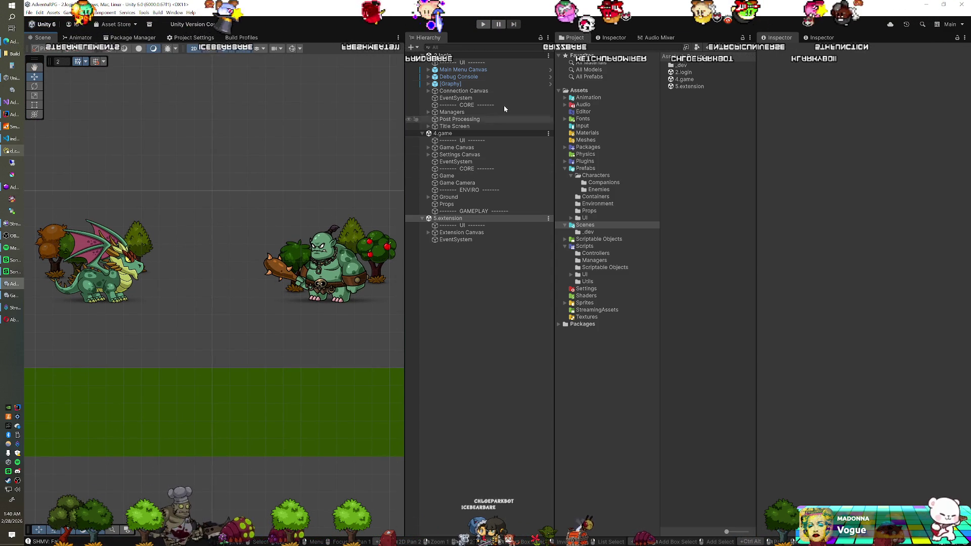
pyautogui.click(483, 24)
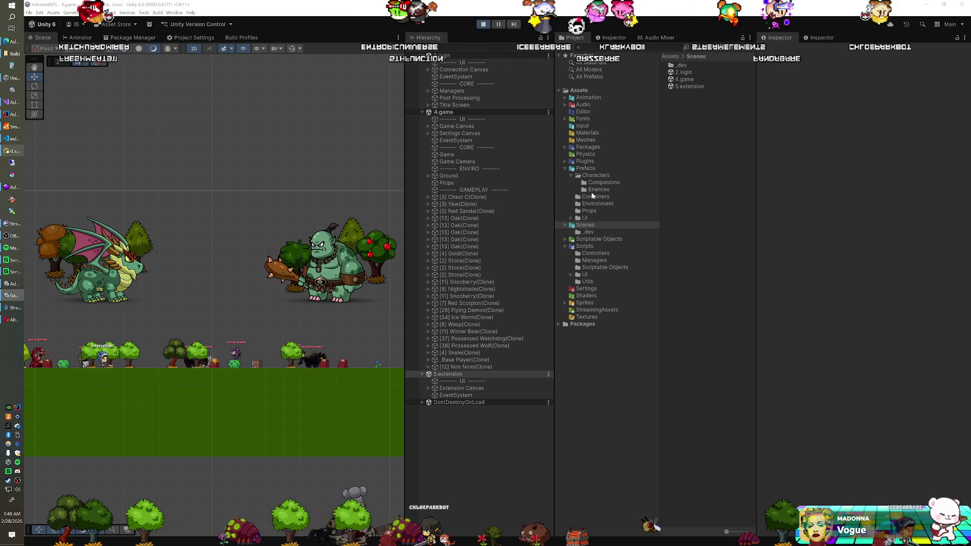
# Step: Drag the [8] Wasp prefab from the Enemies folder into the running scene and open its Animator
pyautogui.click(596, 190)
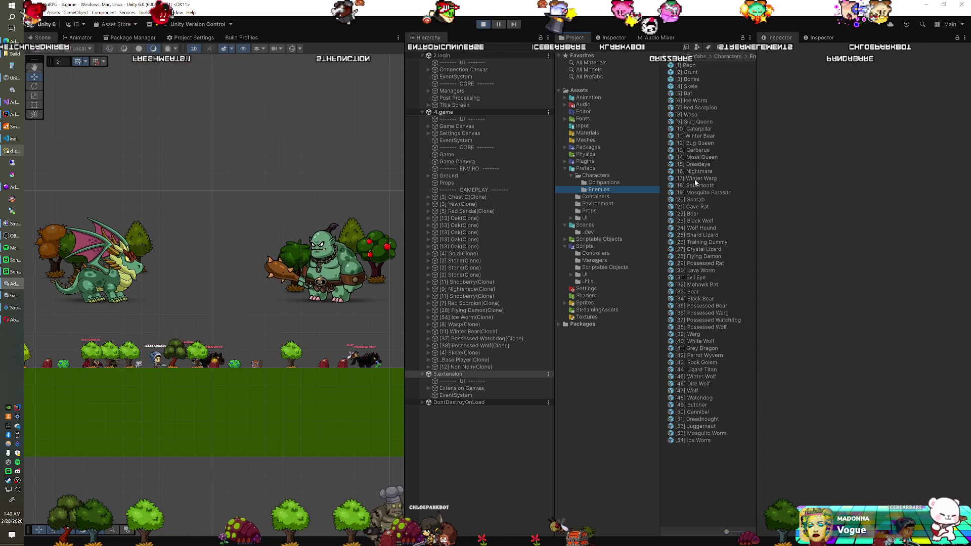
pyautogui.moveTo(690, 114)
pyautogui.mouseDown()
pyautogui.moveTo(447, 113)
pyautogui.moveTo(427, 131)
pyautogui.mouseUp()
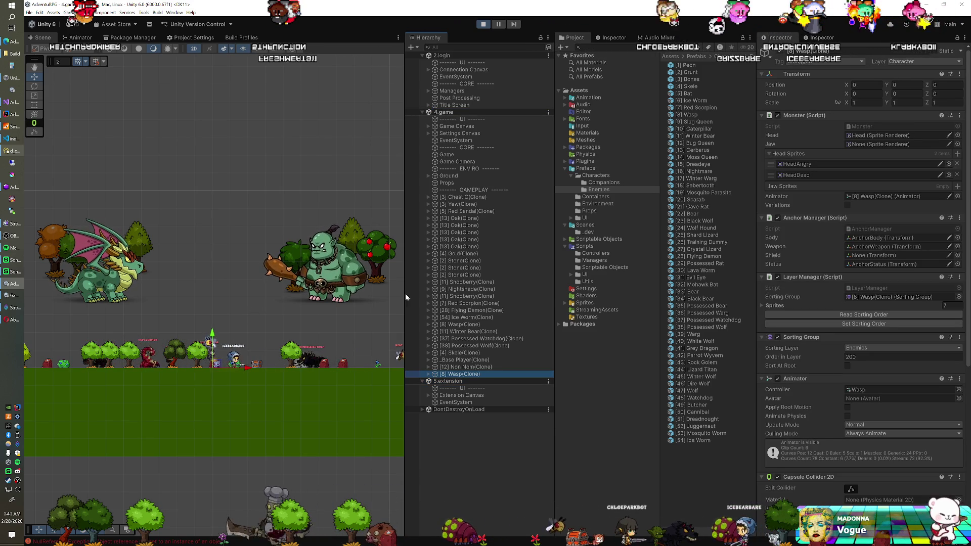
pyautogui.click(860, 389)
pyautogui.click(77, 38)
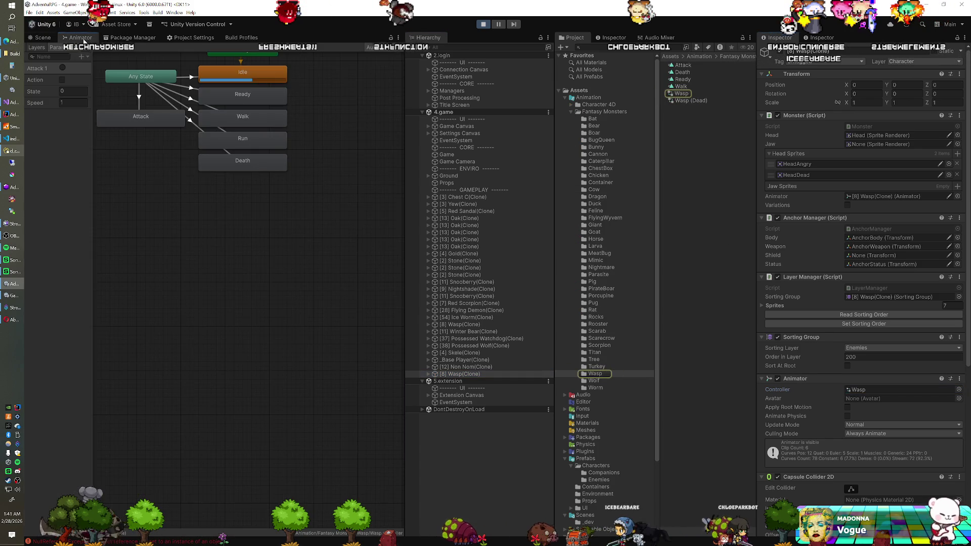
# Step: Set the Wasp's State parameter to 9, slide it to X 3.68, and stop Play mode
pyautogui.click(73, 91)
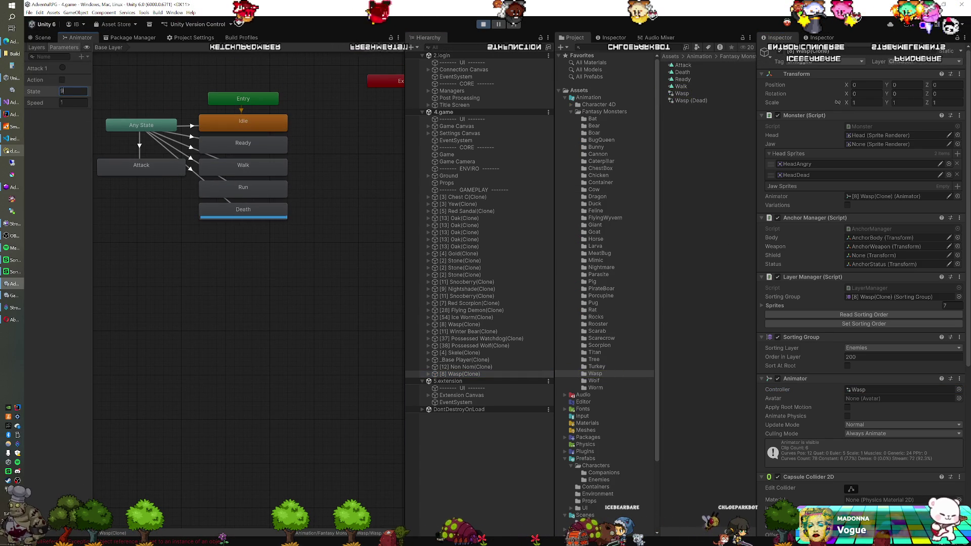
pyautogui.press('Return')
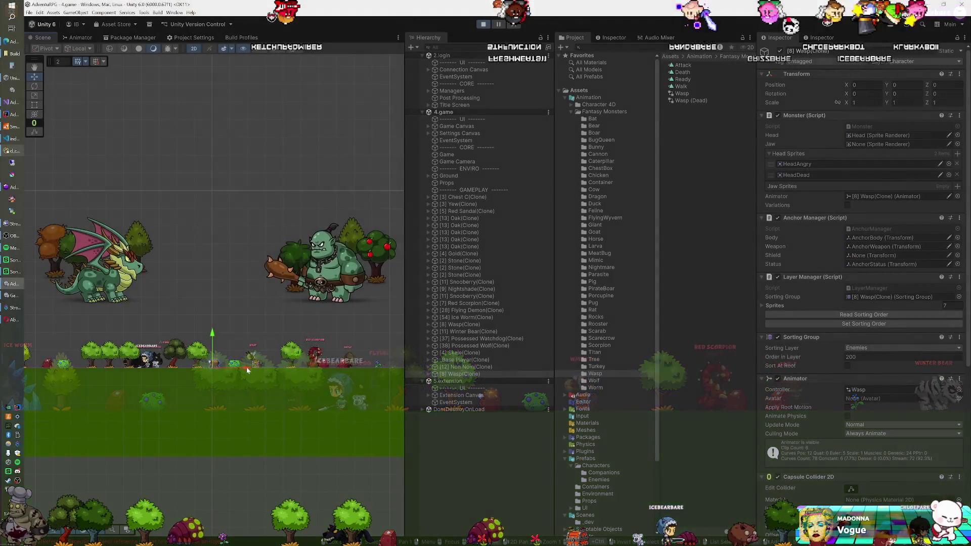
pyautogui.moveTo(248, 370); pyautogui.dragTo(279, 369)
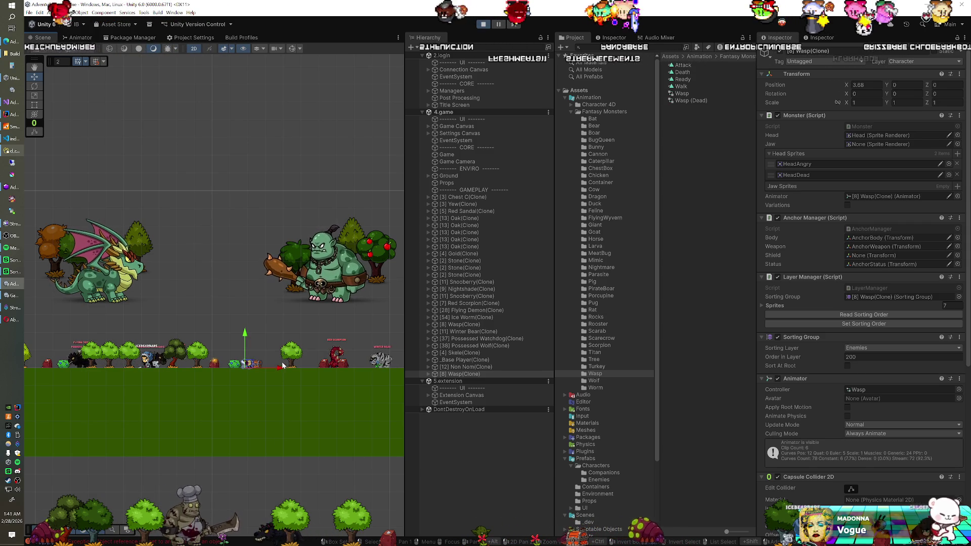
pyautogui.hotkey('ctrl', 'p')
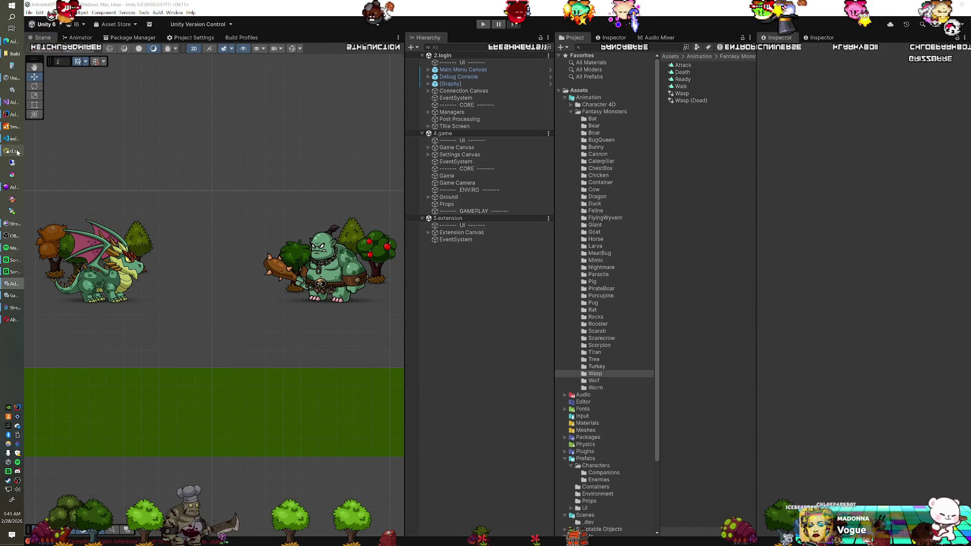
# Step: In Navicat's untitled query editor, run the query with the exclude value set to 1
pyautogui.click(11, 150)
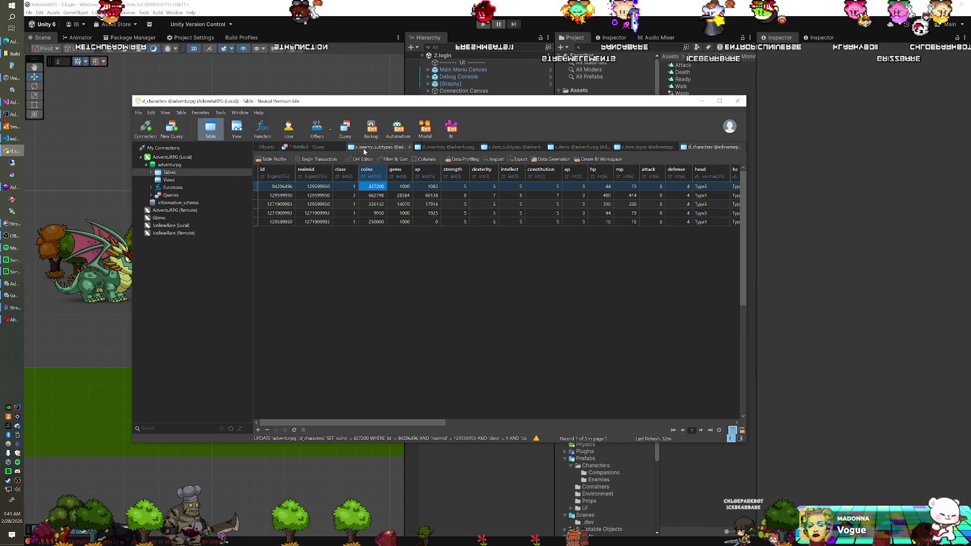
pyautogui.click(314, 146)
pyautogui.write('1')
pyautogui.hotkey('ctrl', 'r')
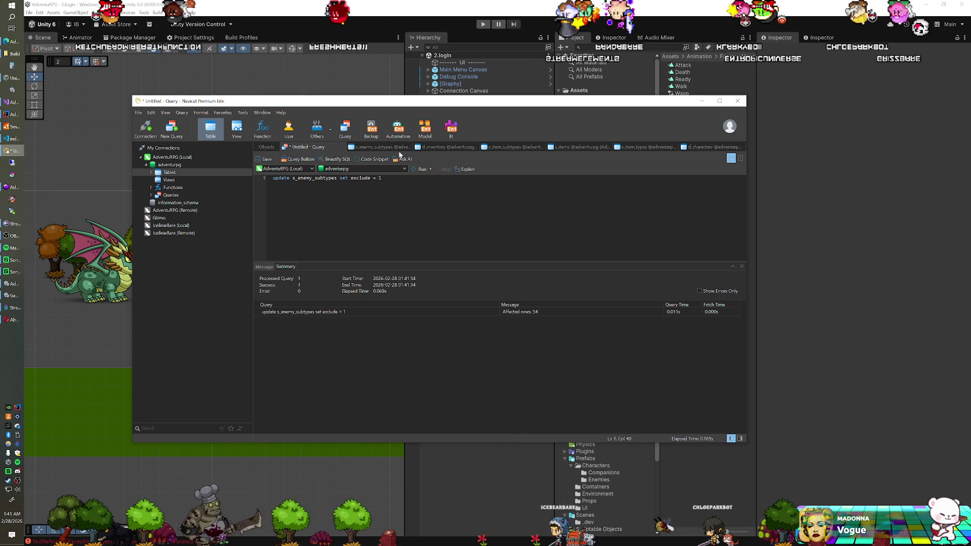
# Step: Refresh s_enemy_subtypes, set Wasp's exclude to 0, and bring up the SmartFoxServer console
pyautogui.click(395, 147)
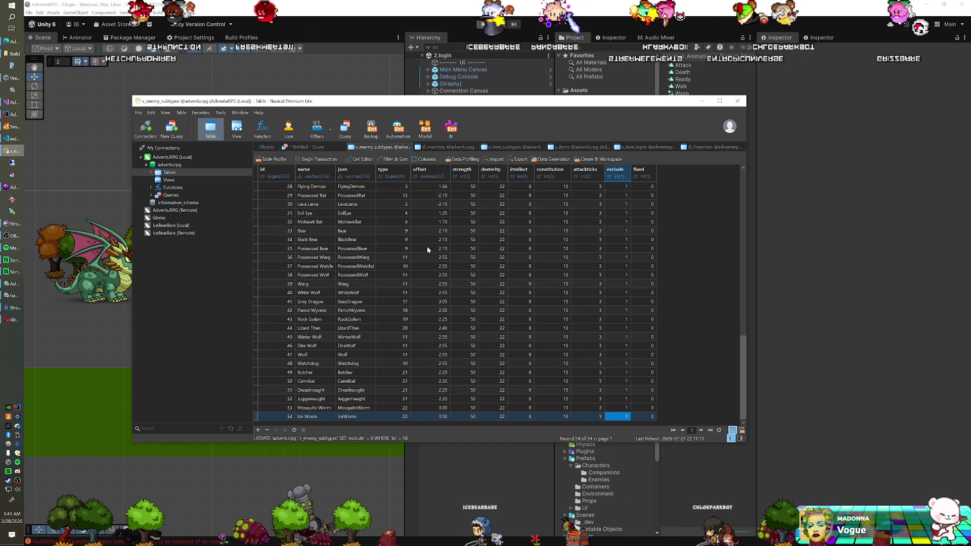
pyautogui.press('F5')
pyautogui.press('Up')
pyautogui.press('Up')
pyautogui.press('Up')
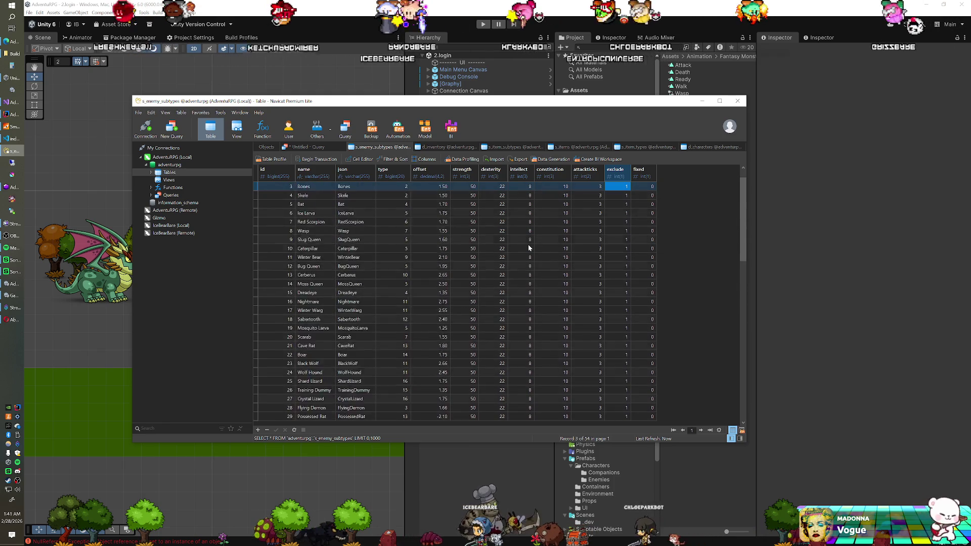
pyautogui.press('Up')
pyautogui.press('Up')
pyautogui.press('Up')
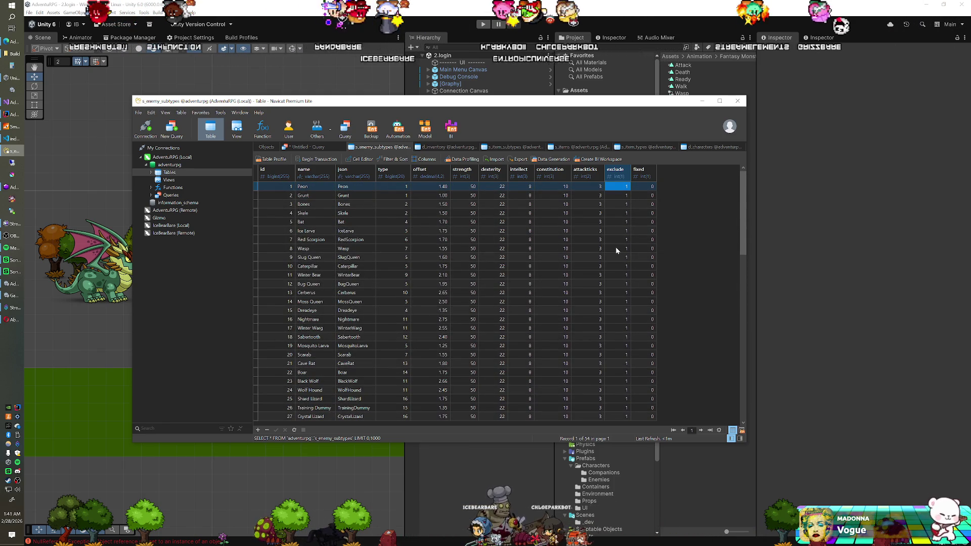
pyautogui.doubleClick(616, 248)
pyautogui.write('0')
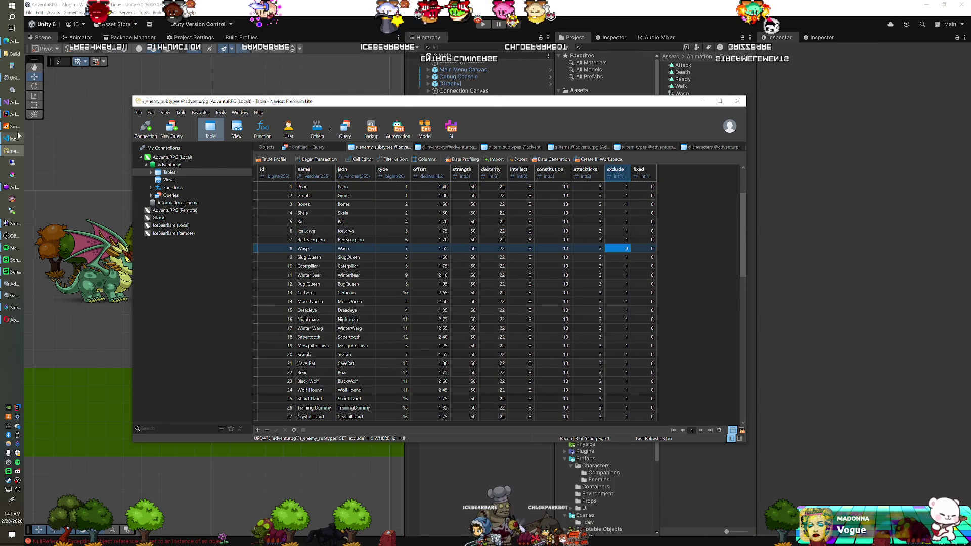
pyautogui.click(15, 127)
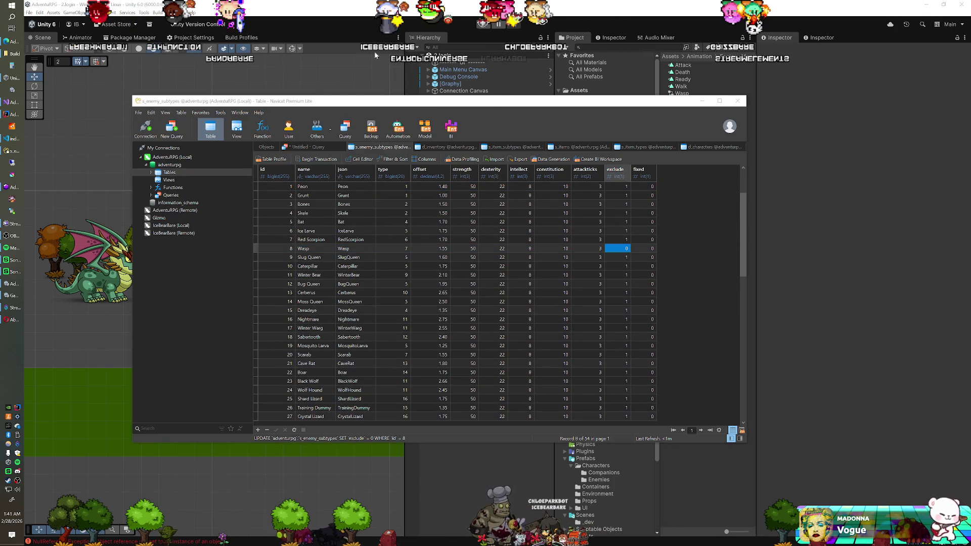
pyautogui.click(14, 124)
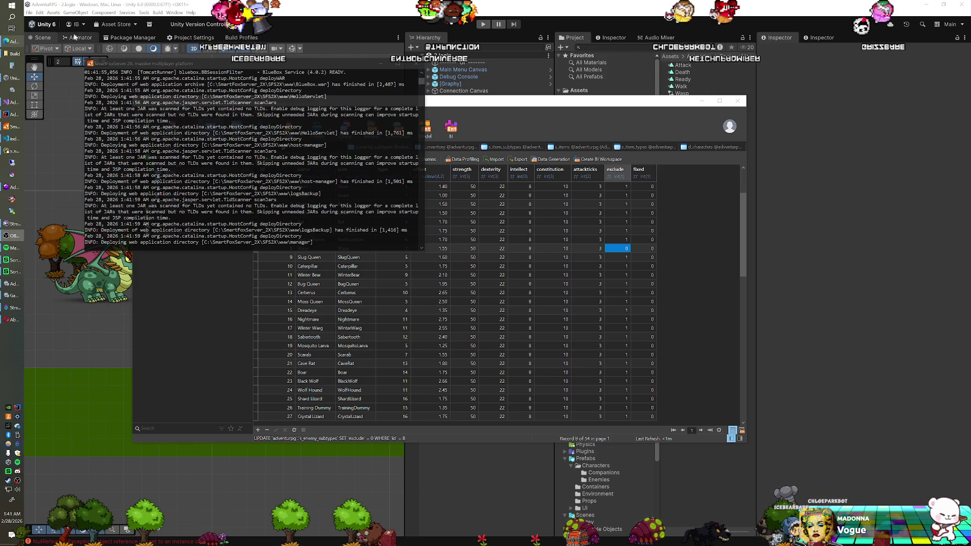
# Step: Return to the Unity editor and enter Play mode to test the changes
pyautogui.click(42, 38)
pyautogui.click(481, 25)
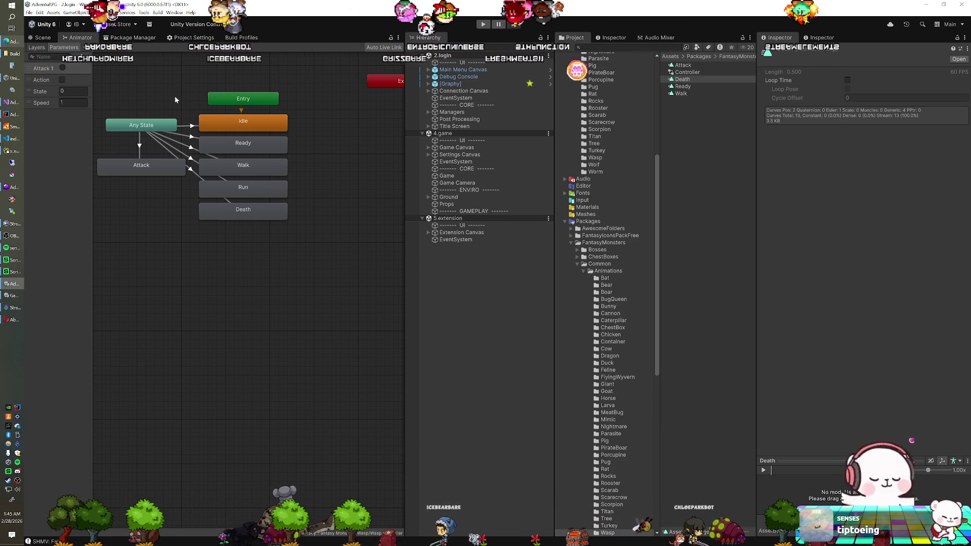
# Step: Review MMOAvatar.cs around AvatarOutfitItem in Visual Studio, then return to Unity
pyautogui.click(11, 102)
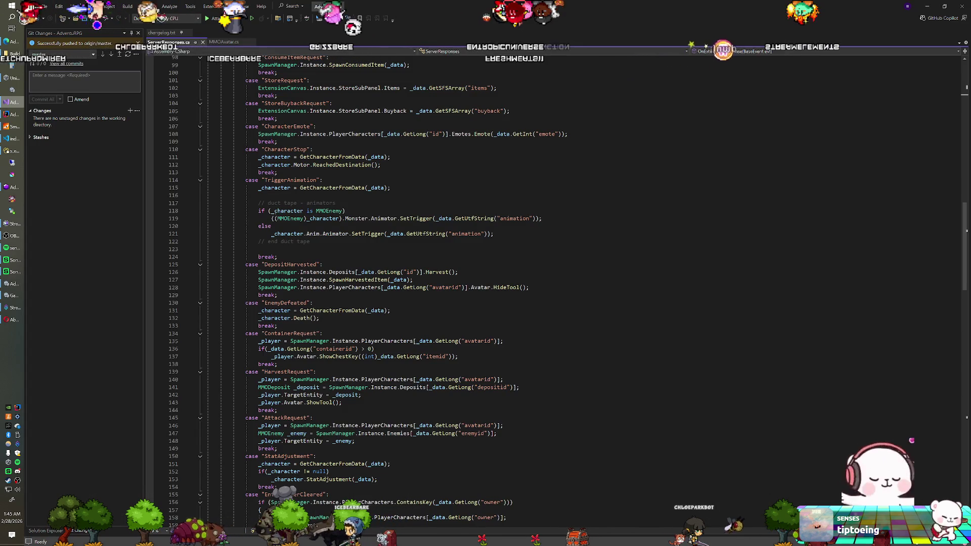
pyautogui.hotkey('ctrl', 'Tab')
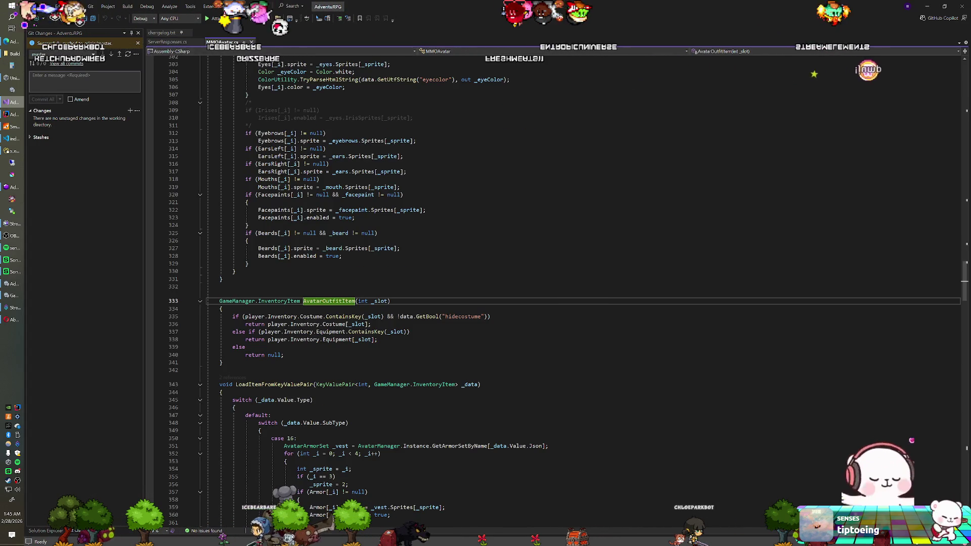
pyautogui.scroll(20, 556, 288)
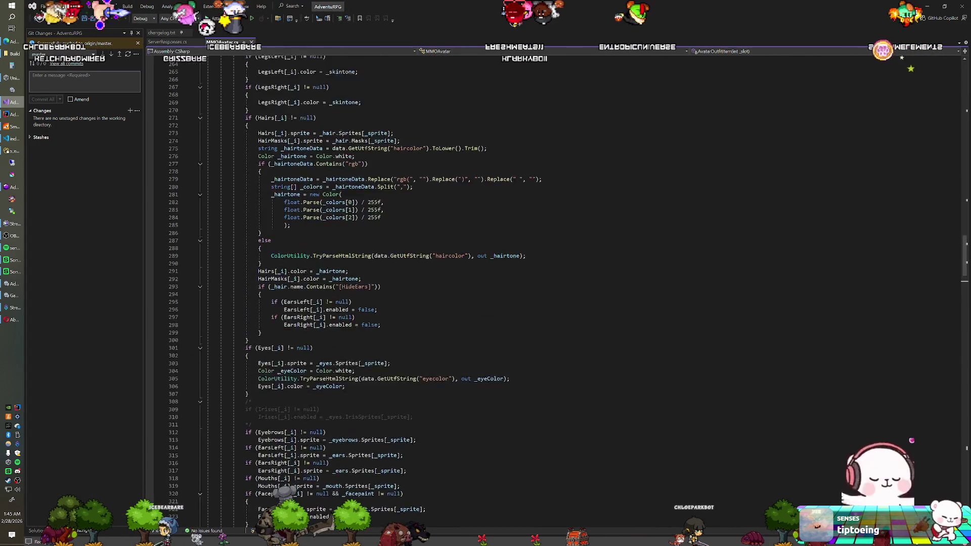
pyautogui.scroll(20, 556, 288)
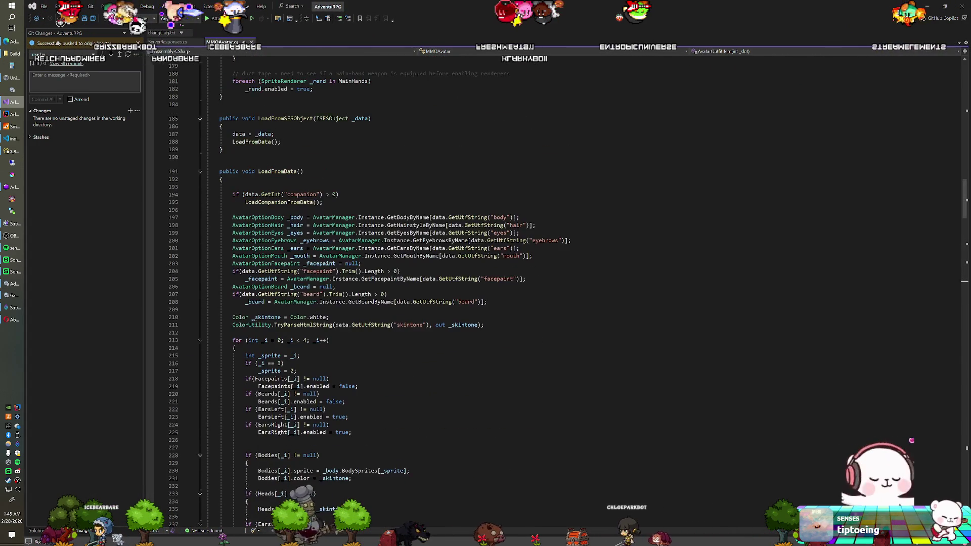
pyautogui.scroll(8, 556, 288)
pyautogui.hotkey('alt', 'Tab')
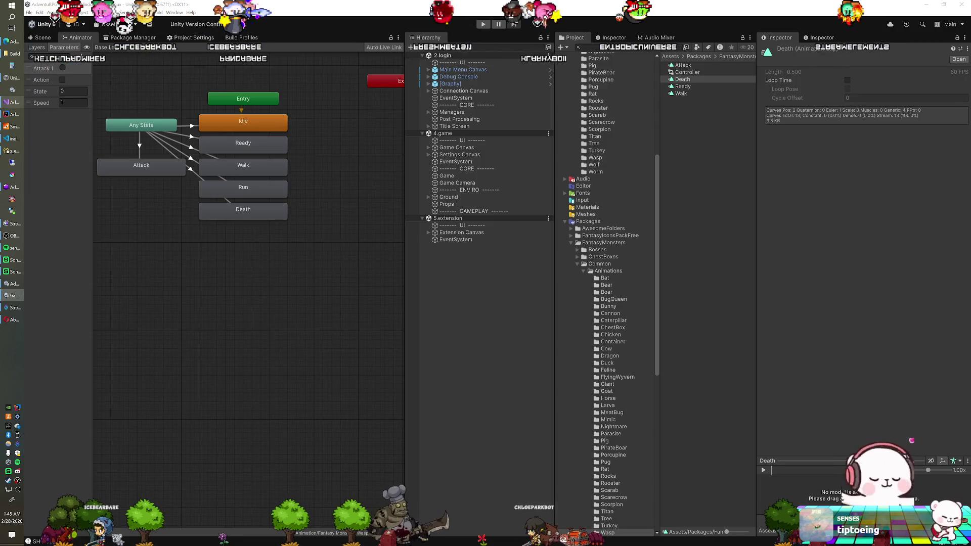
# Step: Play the game, equip the brown witch hat as a cosmetic, and open the settings page
pyautogui.hotkey('ctrl', 'p')
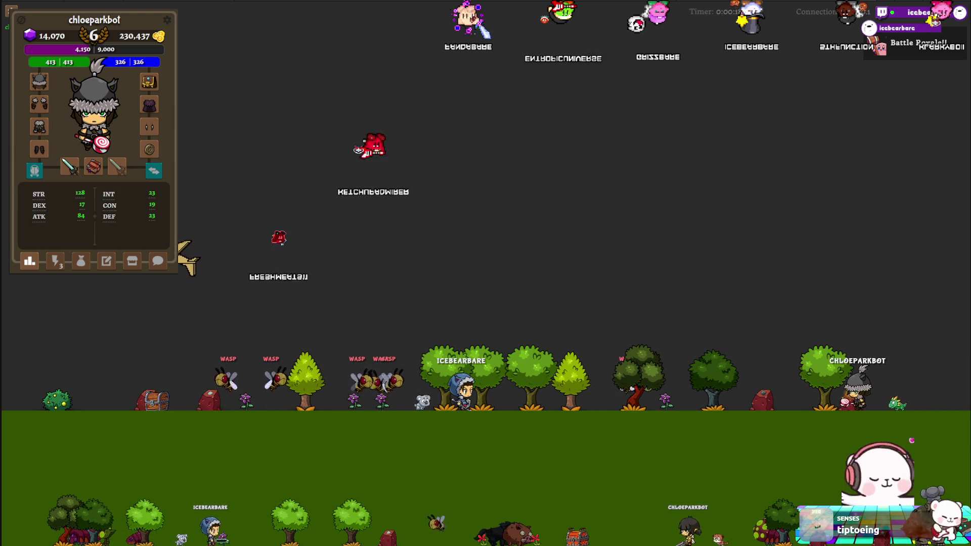
pyautogui.click(55, 261)
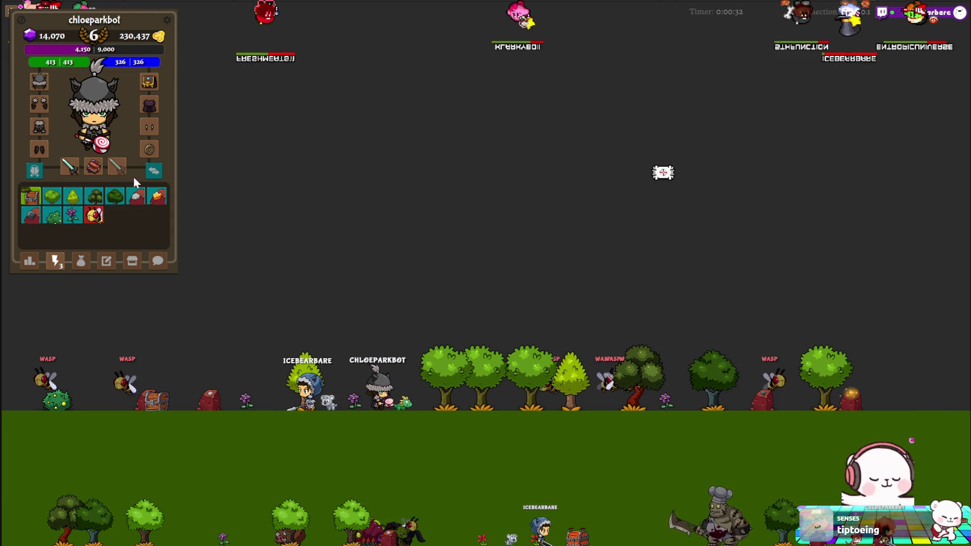
pyautogui.click(36, 172)
pyautogui.click(36, 171)
pyautogui.click(81, 261)
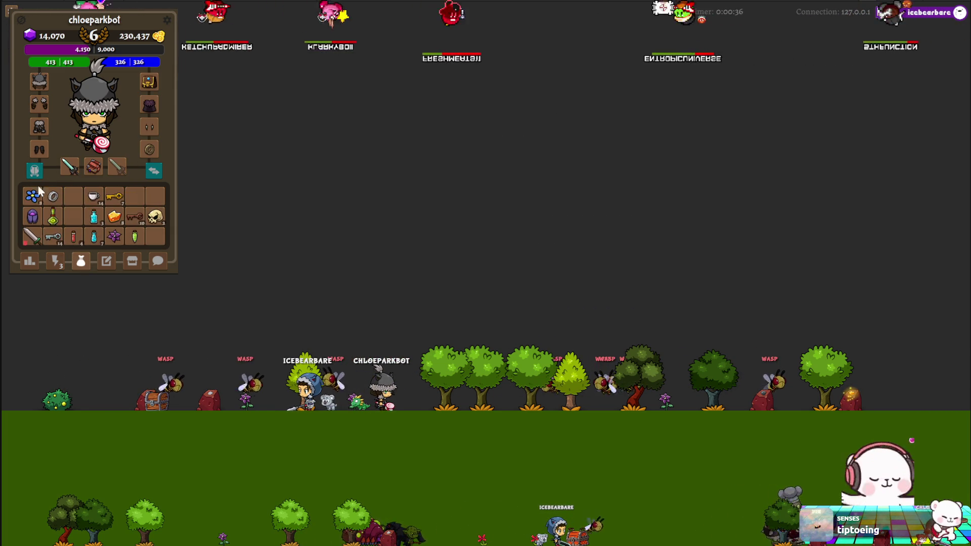
pyautogui.click(34, 170)
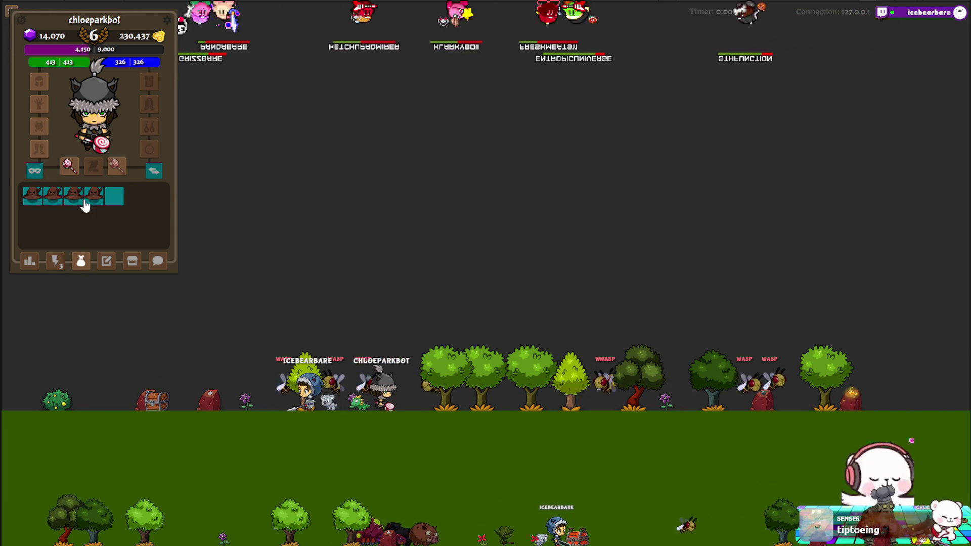
pyautogui.click(84, 204)
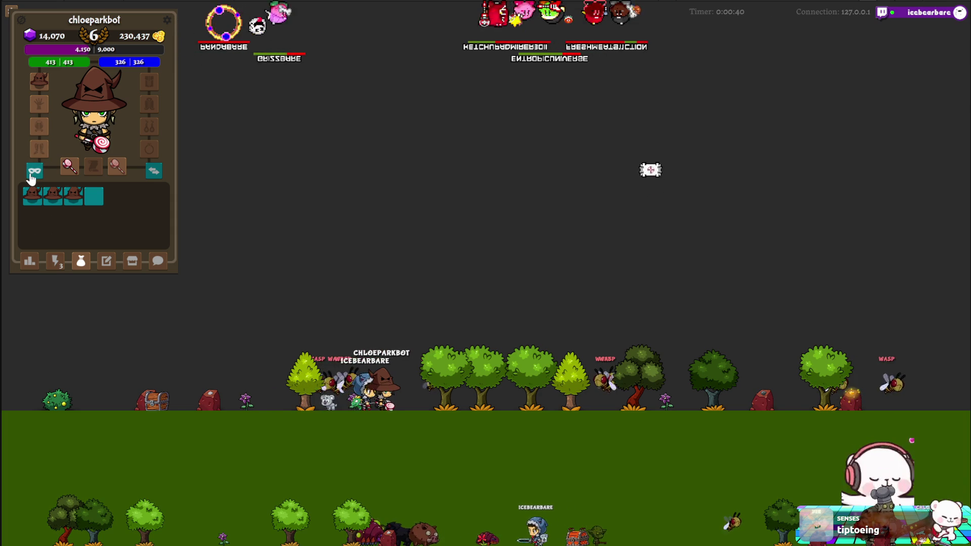
pyautogui.click(31, 172)
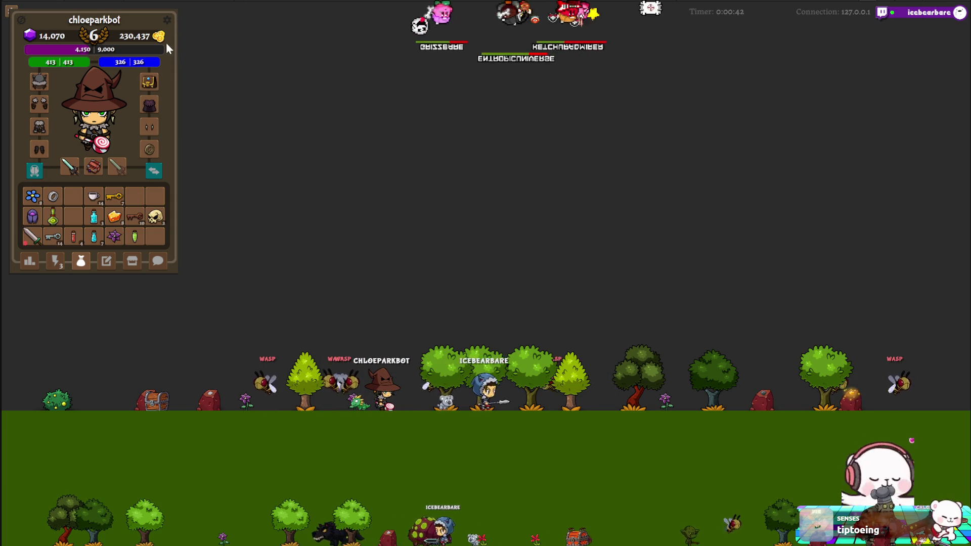
pyautogui.click(167, 20)
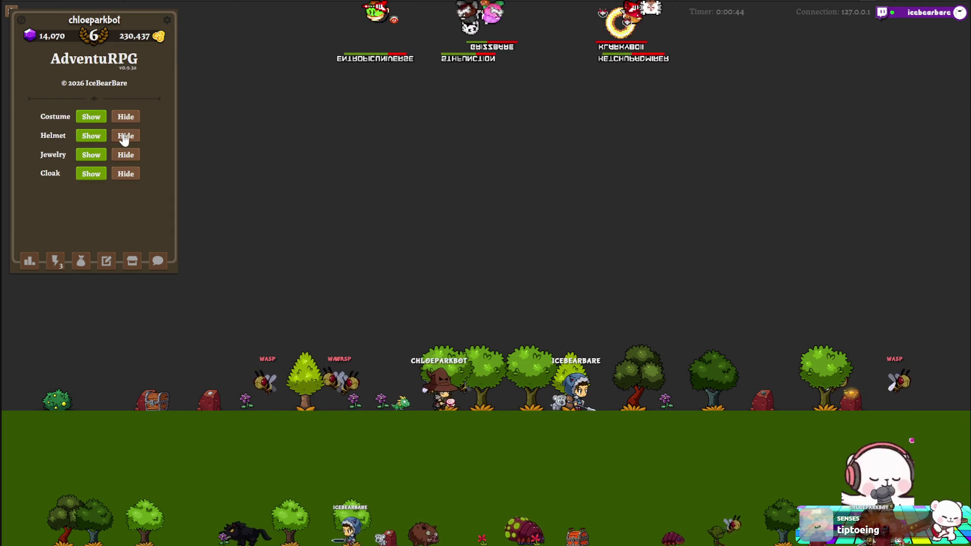
# Step: Toggle Helmet and Costume between Hide and Show, ending with both on Show
pyautogui.click(123, 136)
pyautogui.click(102, 135)
pyautogui.click(131, 117)
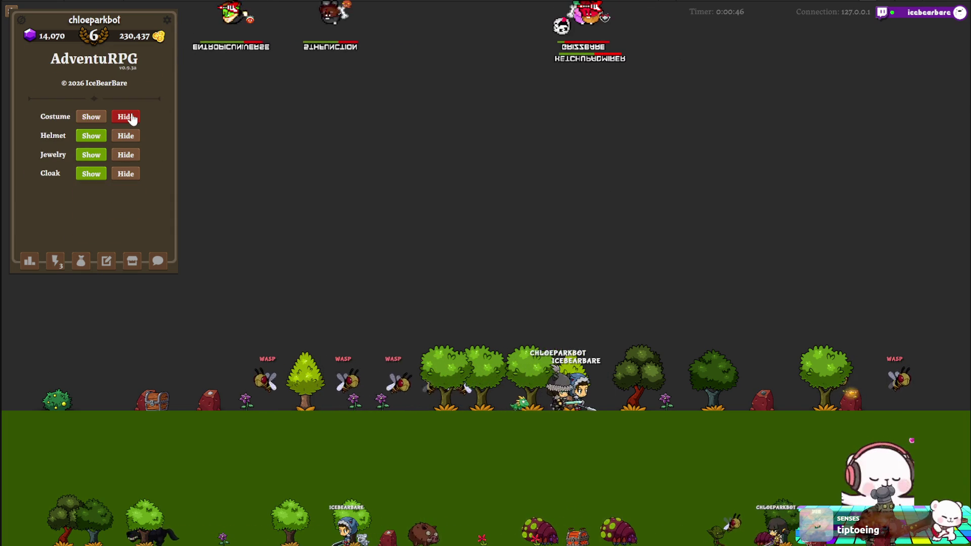
pyautogui.click(91, 116)
pyautogui.click(124, 137)
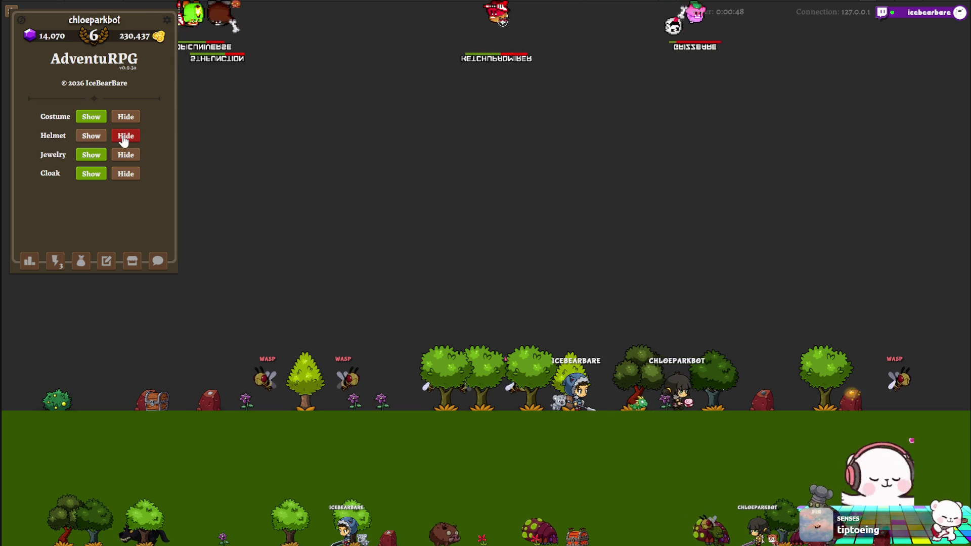
pyautogui.click(94, 137)
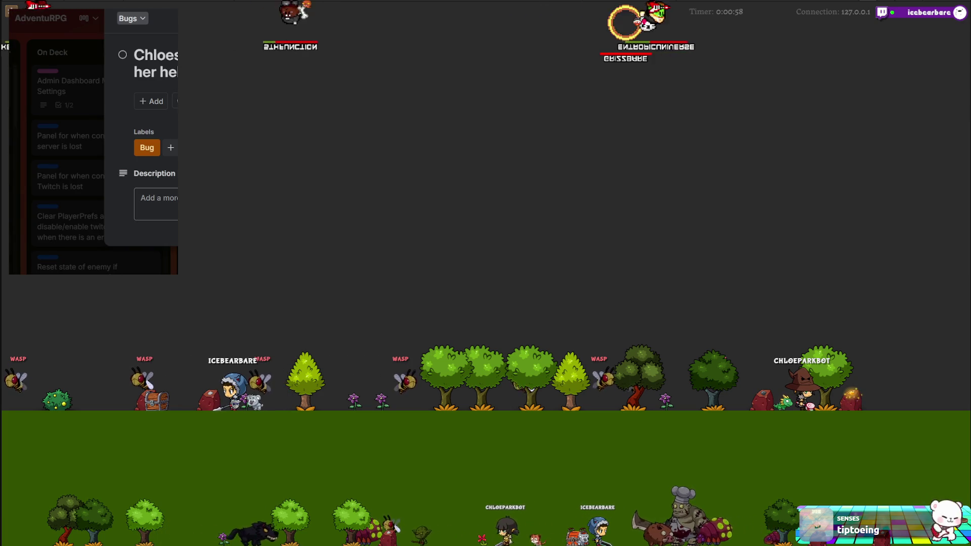
# Step: Close the Bug card in Trello and switch back to the game
pyautogui.click(74, 82)
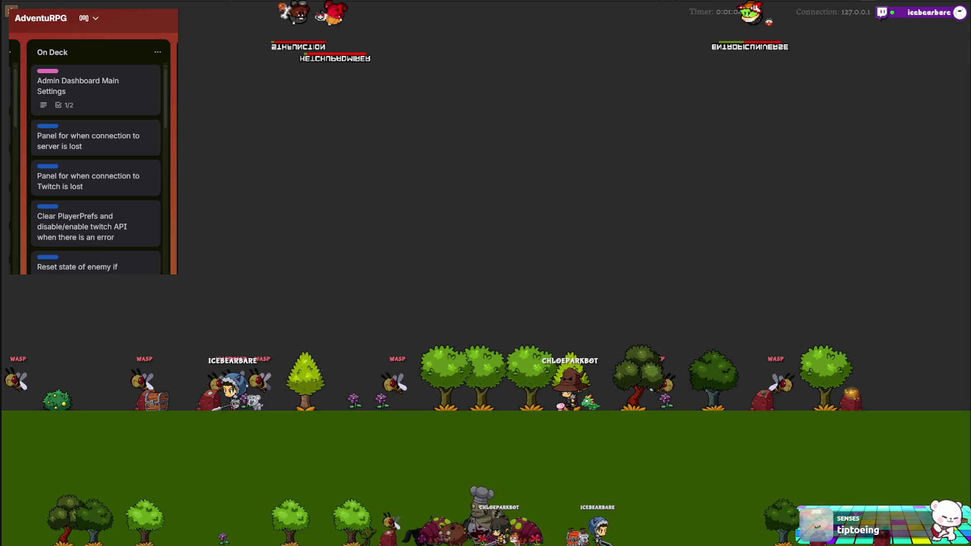
pyautogui.hotkey('alt', 'Tab')
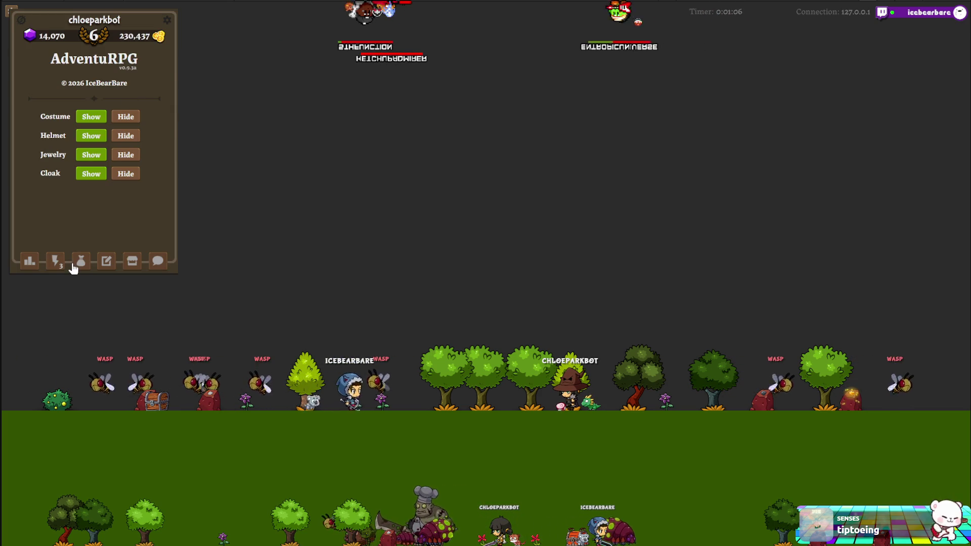
# Step: In the inventory, remove the witch hat costume and unequip the Light Wolf helmet into the bag
pyautogui.click(79, 261)
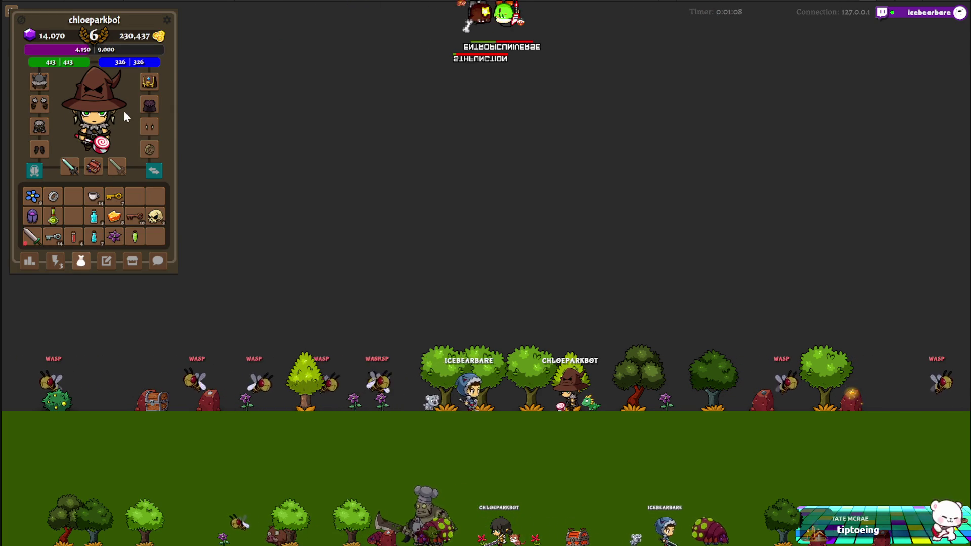
pyautogui.click(29, 172)
pyautogui.moveTo(85, 191); pyautogui.dragTo(98, 204)
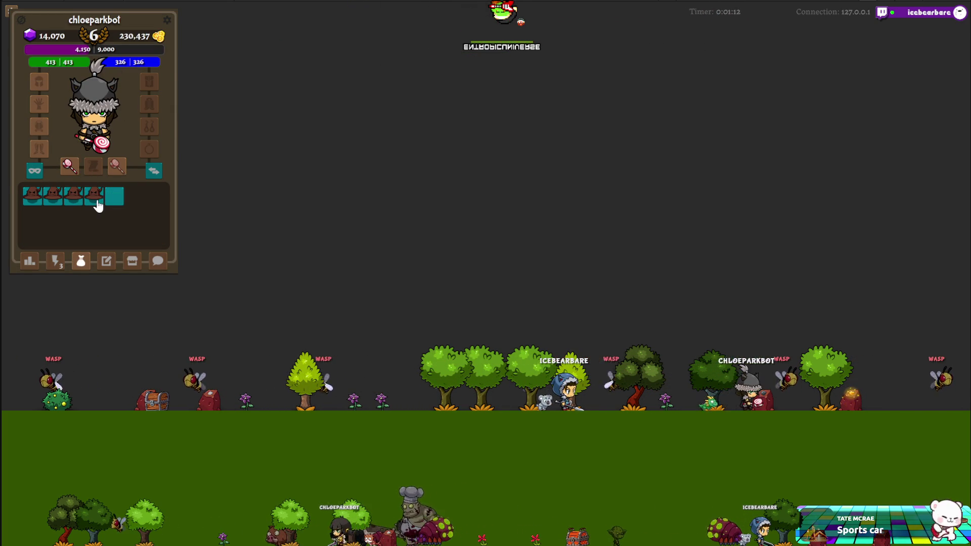
pyautogui.click(39, 172)
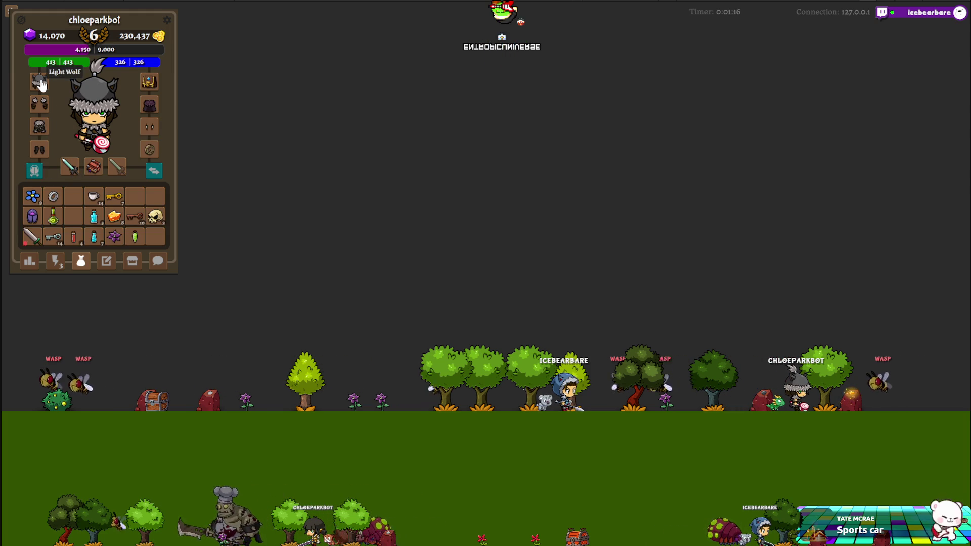
pyautogui.moveTo(72, 204); pyautogui.dragTo(71, 205)
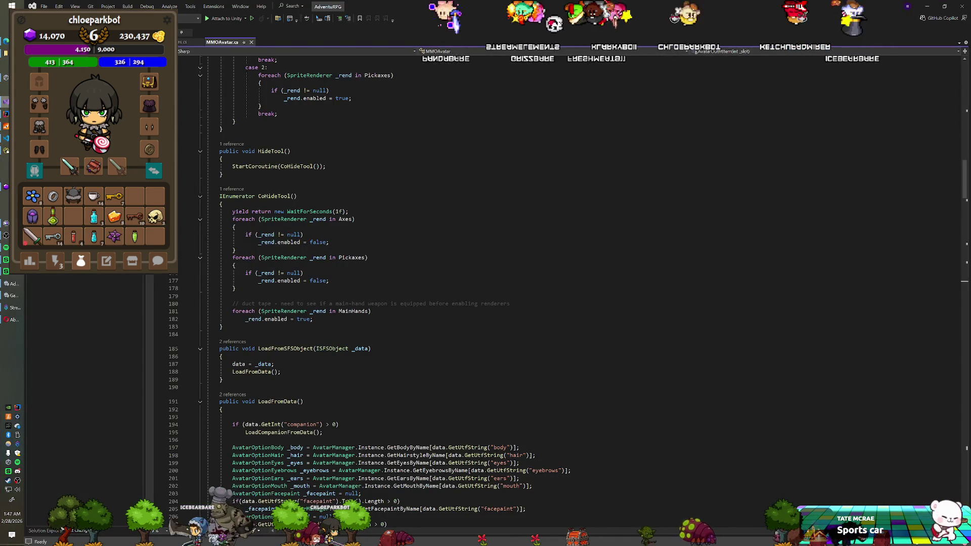
# Step: Scroll MMOAvatar.cs past LoadFromData and LoadItemFromKeyValuePair down to SetHelmetVisibility
pyautogui.click(273, 196)
pyautogui.scroll(19, 581, 293)
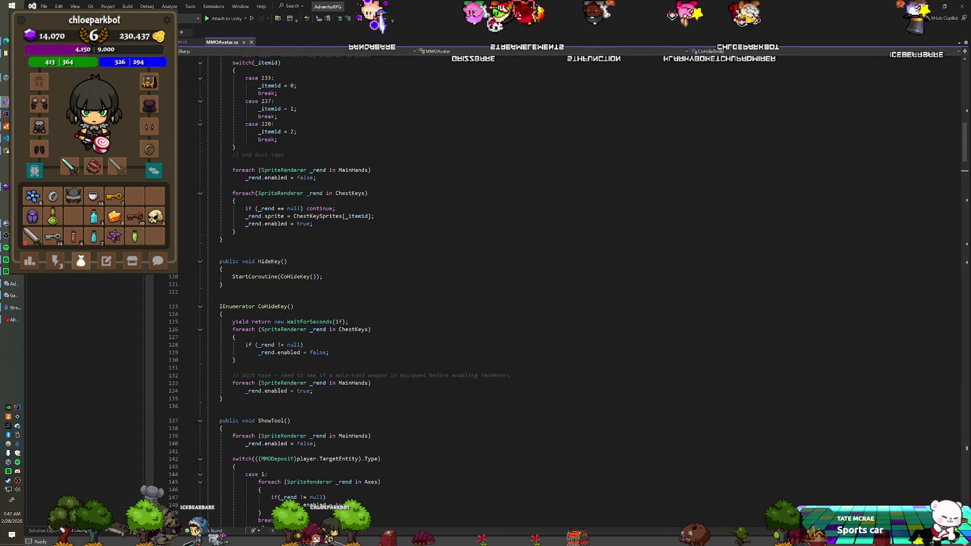
pyautogui.scroll(15, 581, 293)
pyautogui.scroll(-20, 581, 294)
pyautogui.scroll(-20, 581, 293)
pyautogui.scroll(-20, 582, 293)
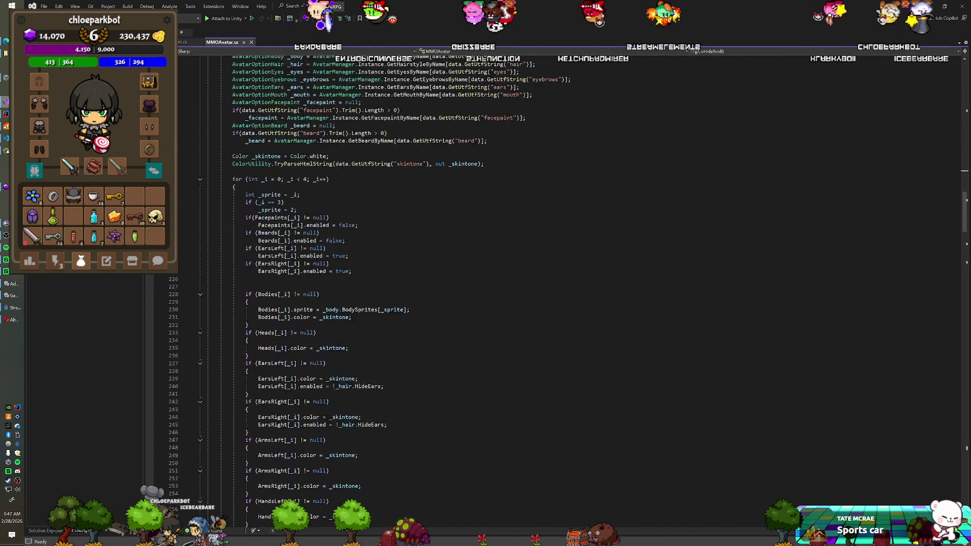
pyautogui.scroll(-20, 581, 293)
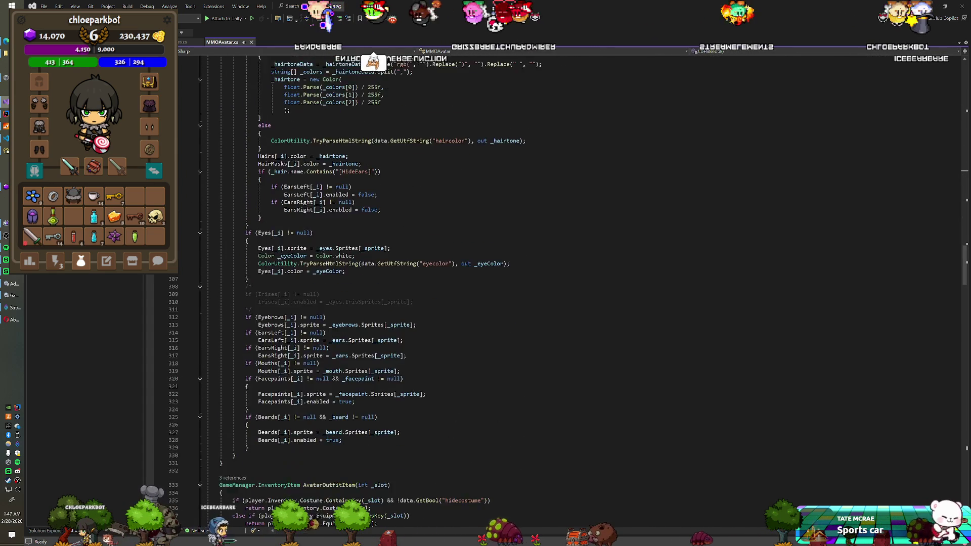
pyautogui.scroll(-1, 581, 294)
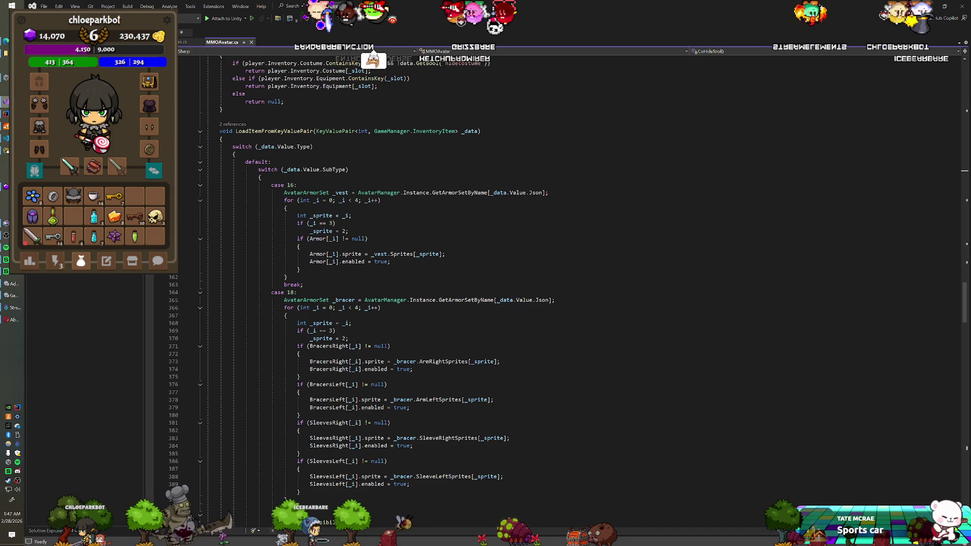
pyautogui.scroll(-20, 581, 293)
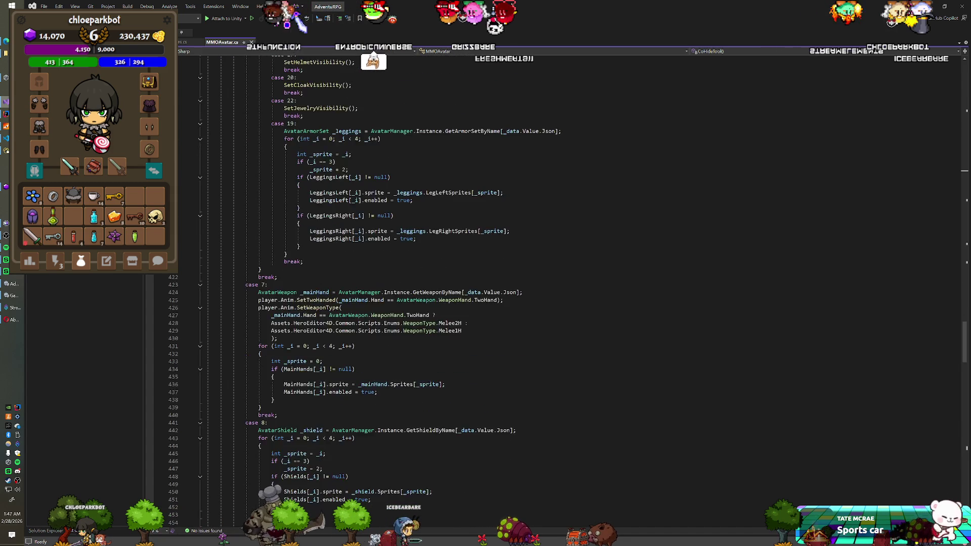
pyautogui.scroll(-13, 581, 293)
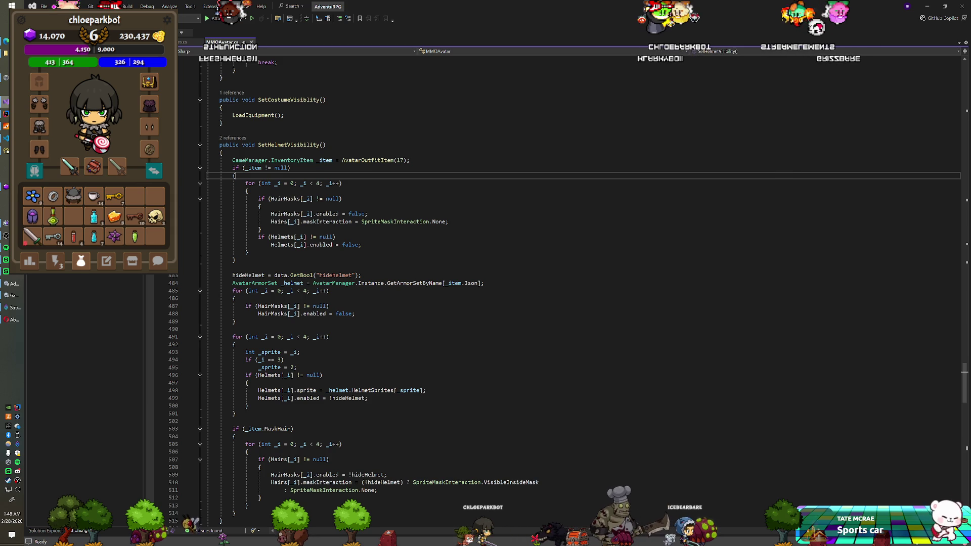
# Step: Add Debug.Log(_item.Name); below the AvatarOutfitItem(17) line, save, and return to Unity
pyautogui.press('Up')
pyautogui.press('Up')
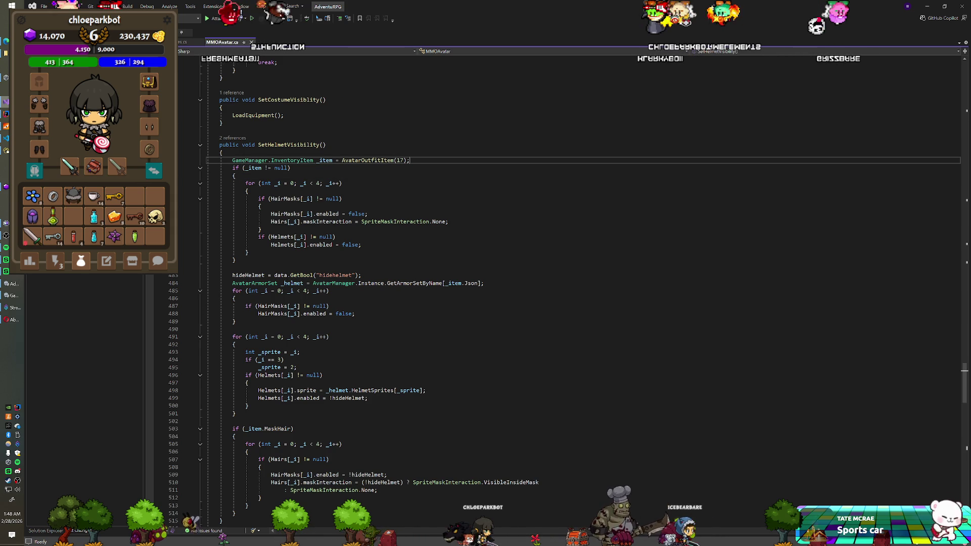
pyautogui.press('Return')
pyautogui.write('Debug.Log(_i')
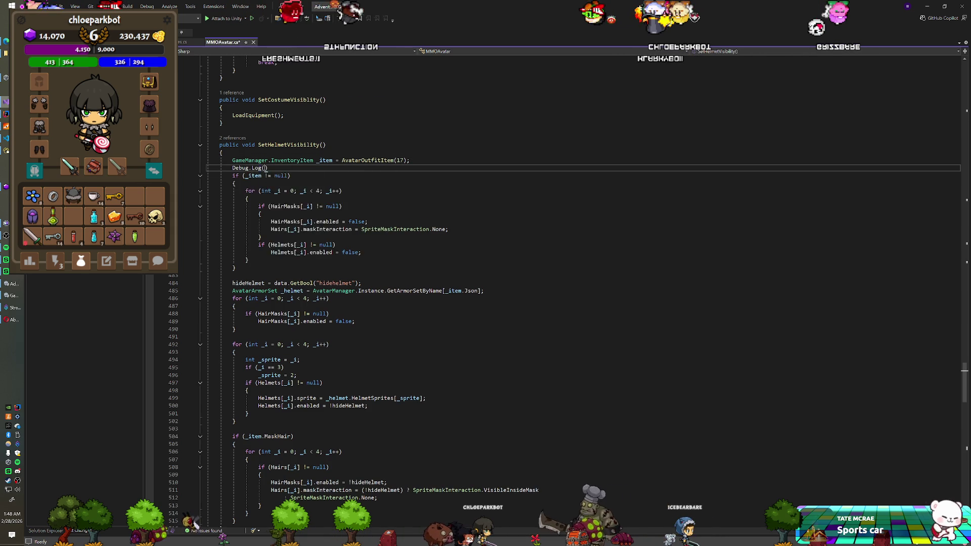
pyautogui.write('tem.')
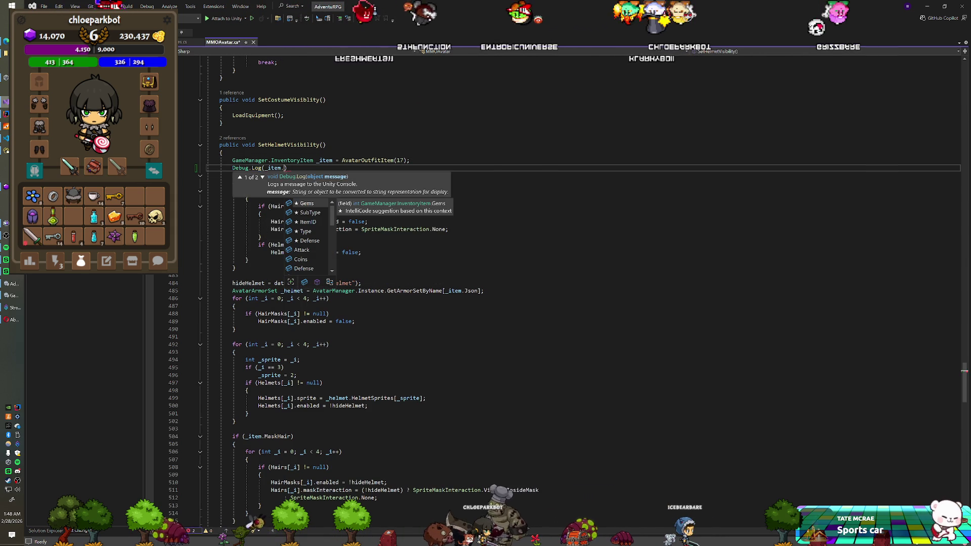
pyautogui.write('Name')
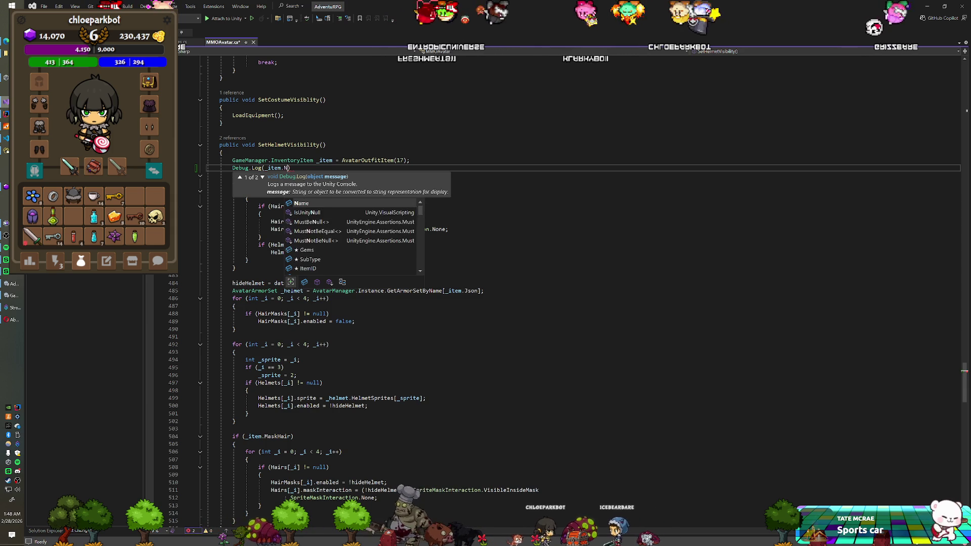
pyautogui.write(');')
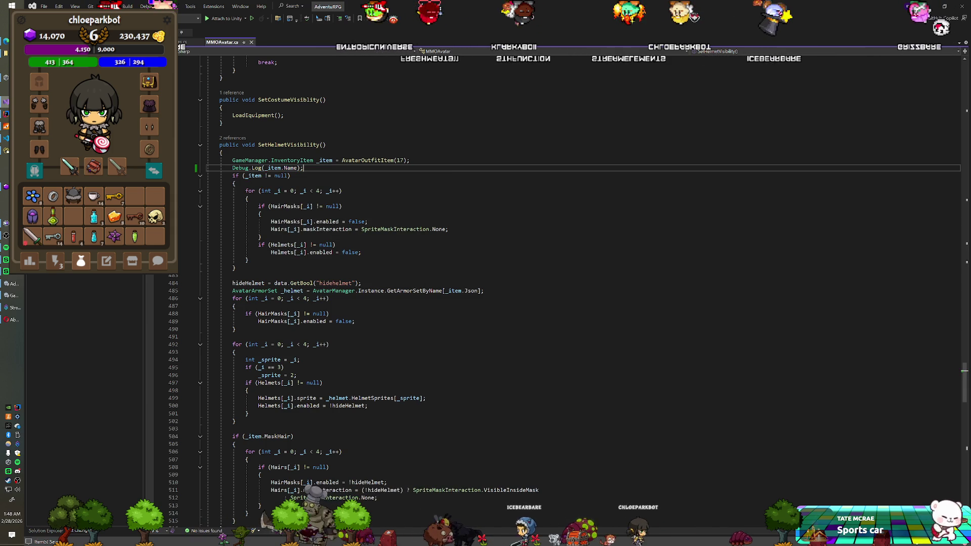
pyautogui.hotkey('alt', 'Tab')
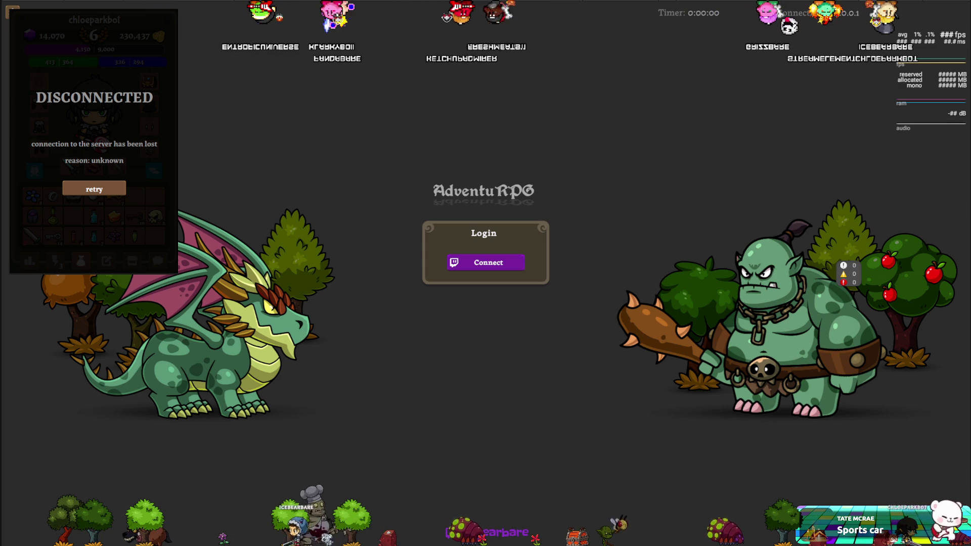
# Step: Play the game with the recompiled code and retry the connection to log back in
pyautogui.click(481, 26)
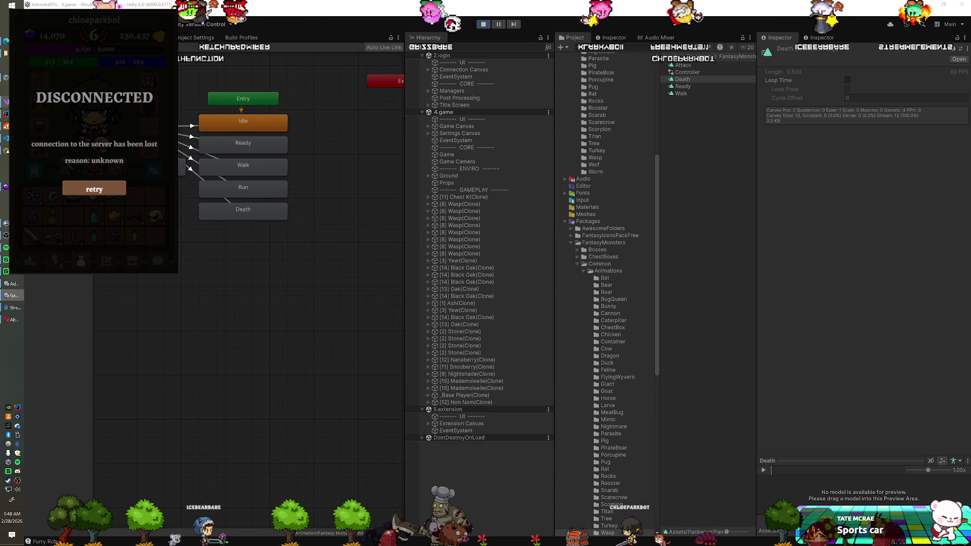
pyautogui.click(94, 189)
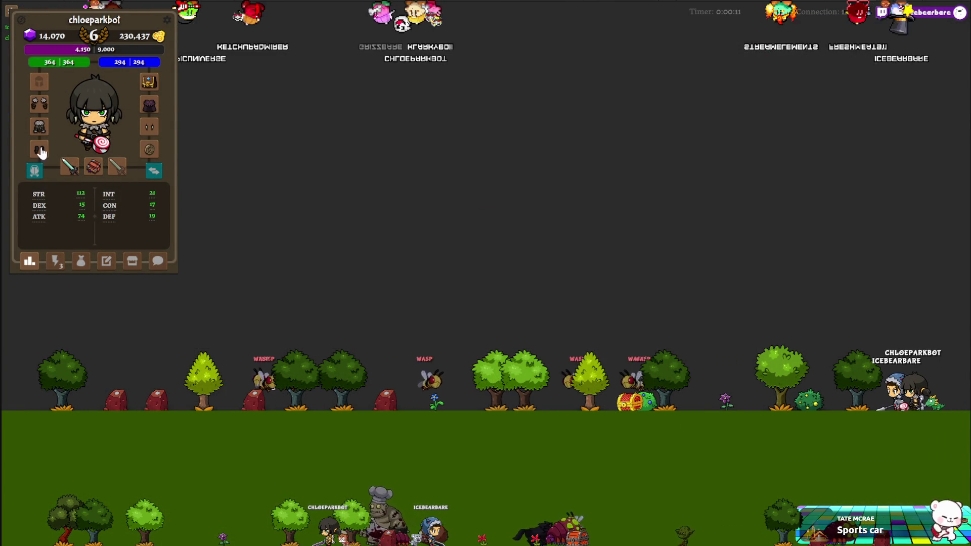
# Step: From the bag, equip, unequip, re-equip, and remove the wolf helmet to test its visibility
pyautogui.click(81, 260)
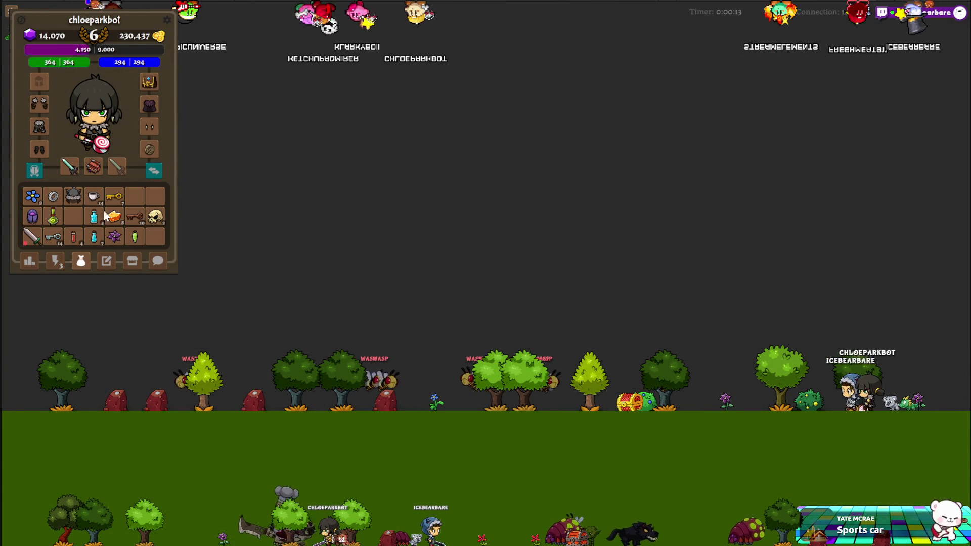
pyautogui.click(42, 89)
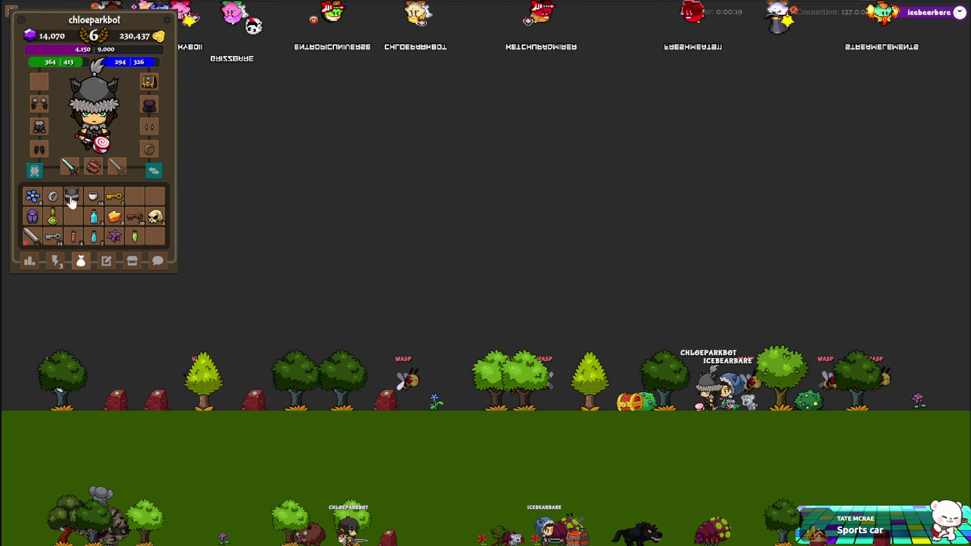
pyautogui.click(40, 88)
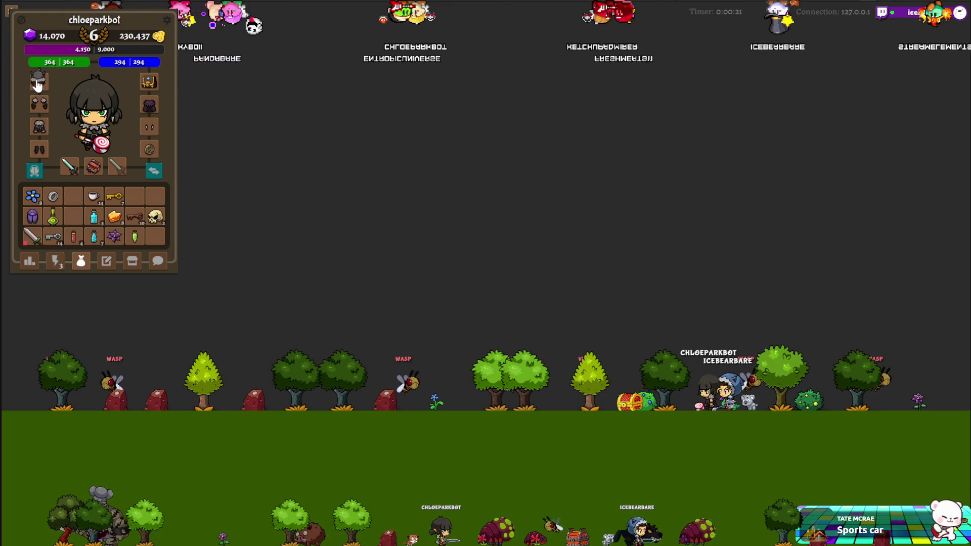
pyautogui.moveTo(73, 201); pyautogui.dragTo(39, 93)
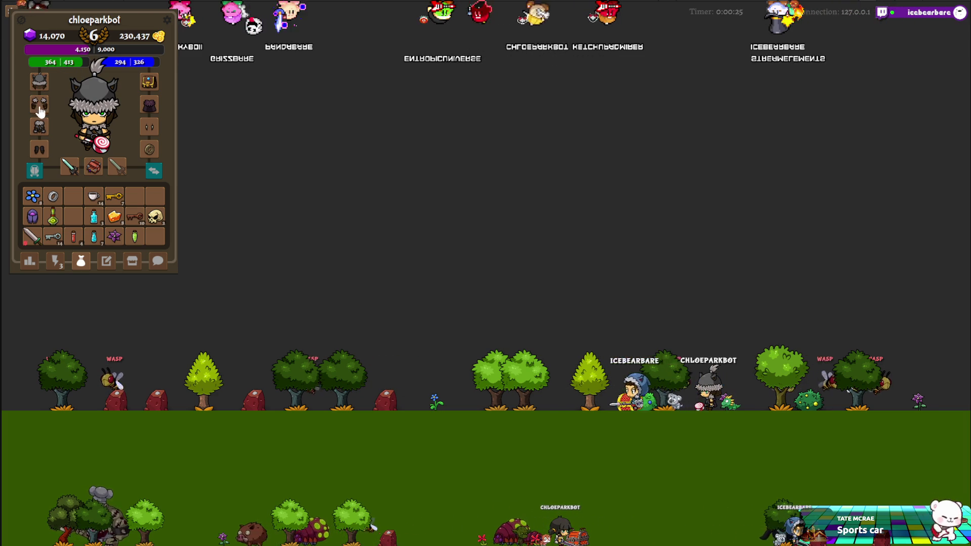
pyautogui.moveTo(39, 92)
pyautogui.mouseDown()
pyautogui.moveTo(77, 182)
pyautogui.moveTo(74, 196)
pyautogui.mouseUp()
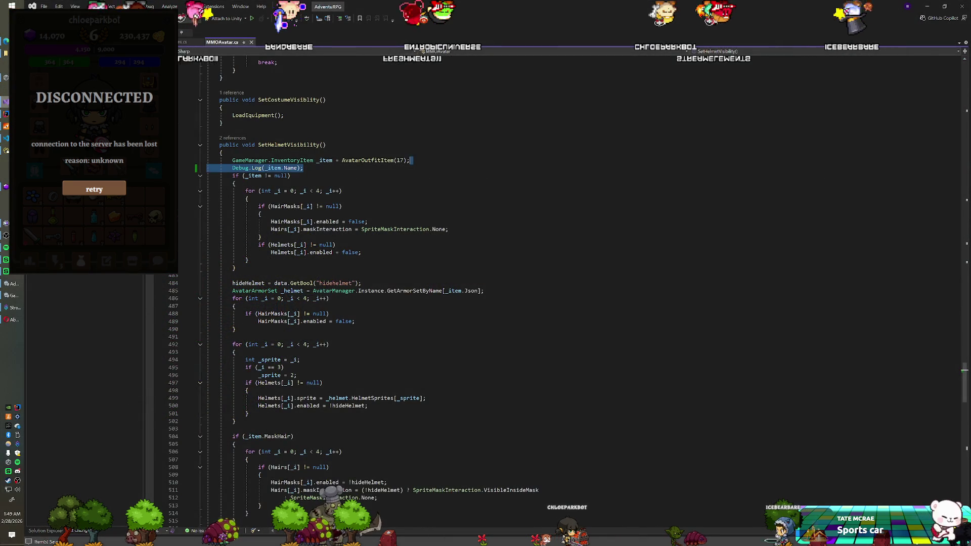
pyautogui.press('Delete')
pyautogui.scroll(2, 556, 303)
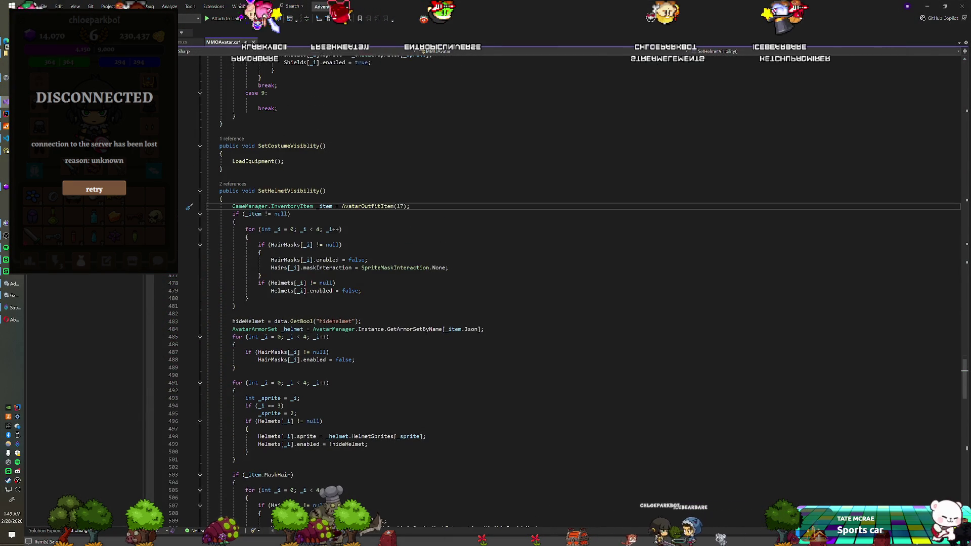
pyautogui.scroll(20, 556, 303)
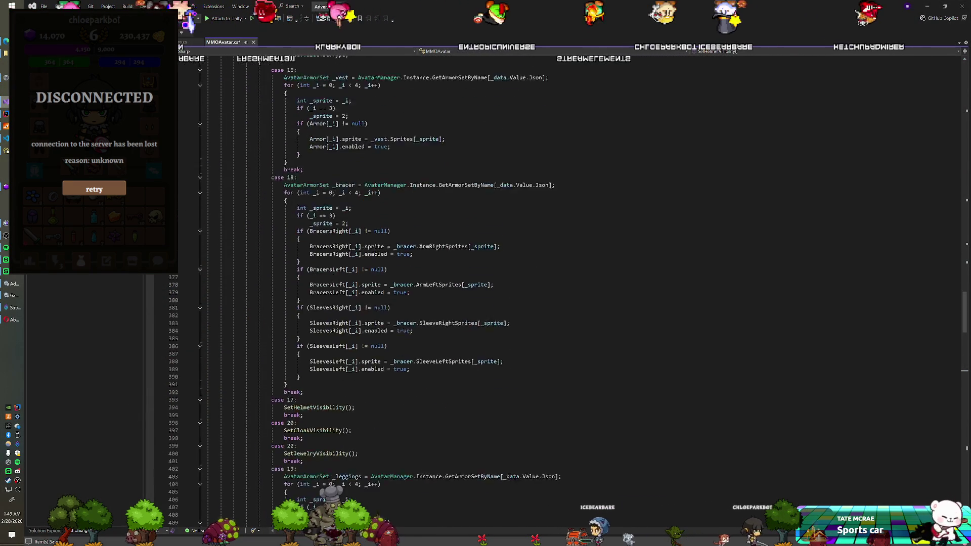
pyautogui.scroll(20, 556, 304)
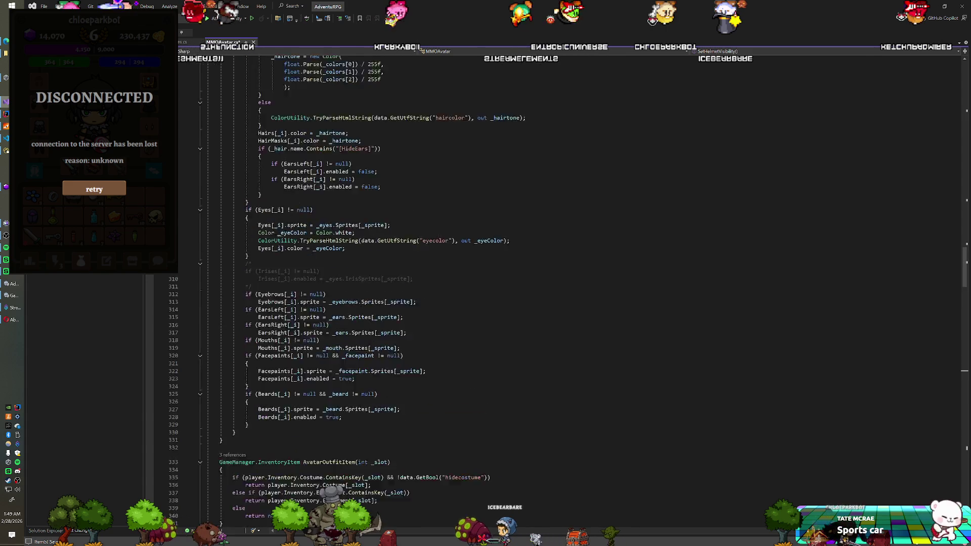
pyautogui.scroll(20, 556, 303)
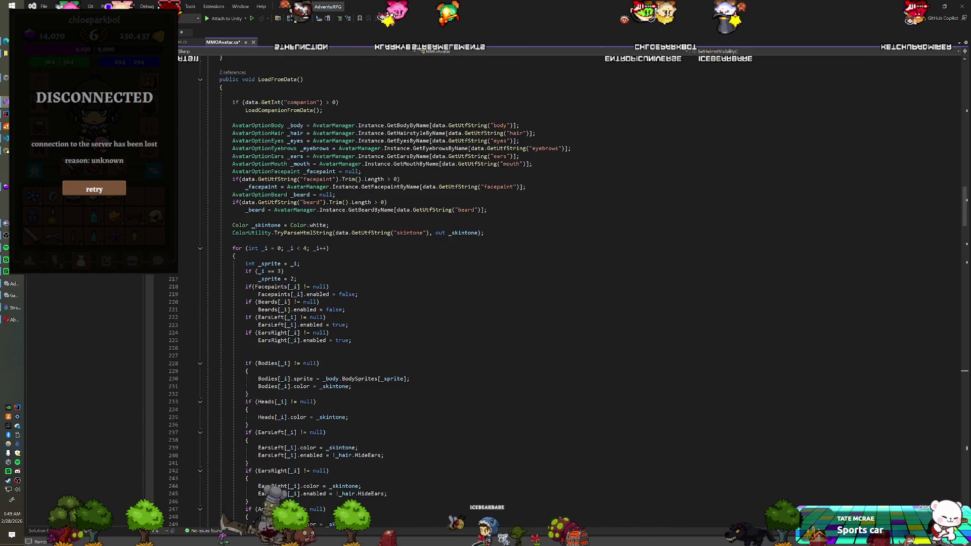
pyautogui.scroll(2, 556, 304)
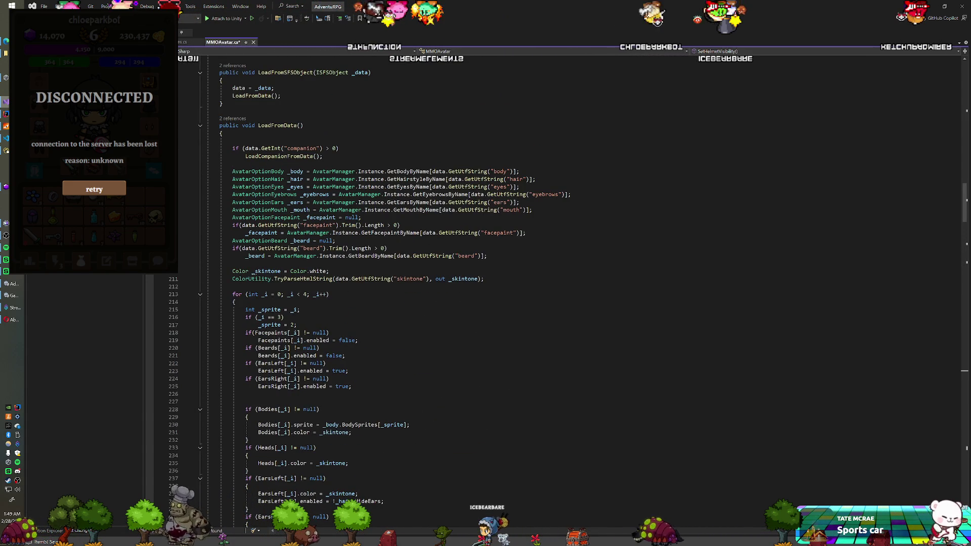
pyautogui.scroll(-10, 556, 304)
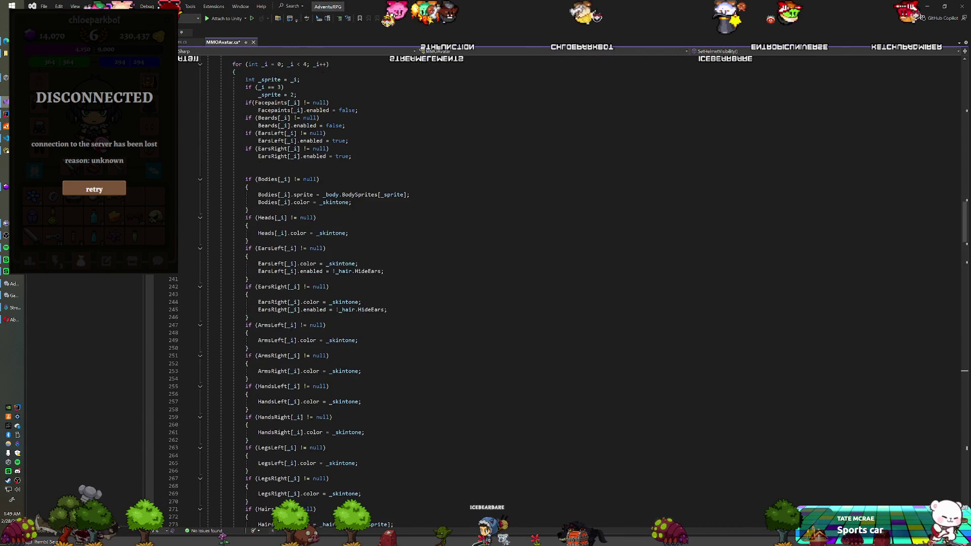
pyautogui.scroll(-9, 344, 226)
pyautogui.scroll(-12, 344, 226)
pyautogui.scroll(-13, 344, 226)
pyautogui.scroll(-5, 344, 226)
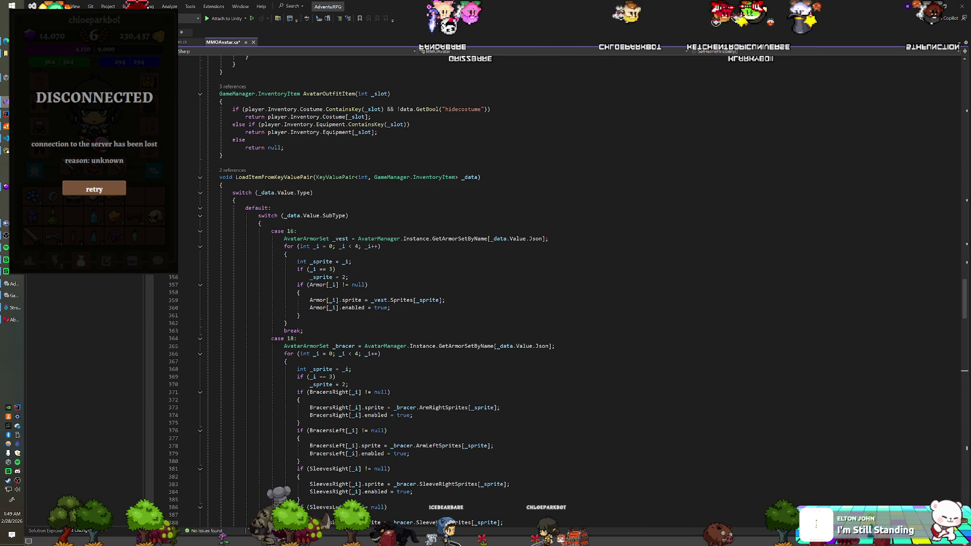
pyautogui.scroll(5, 505, 293)
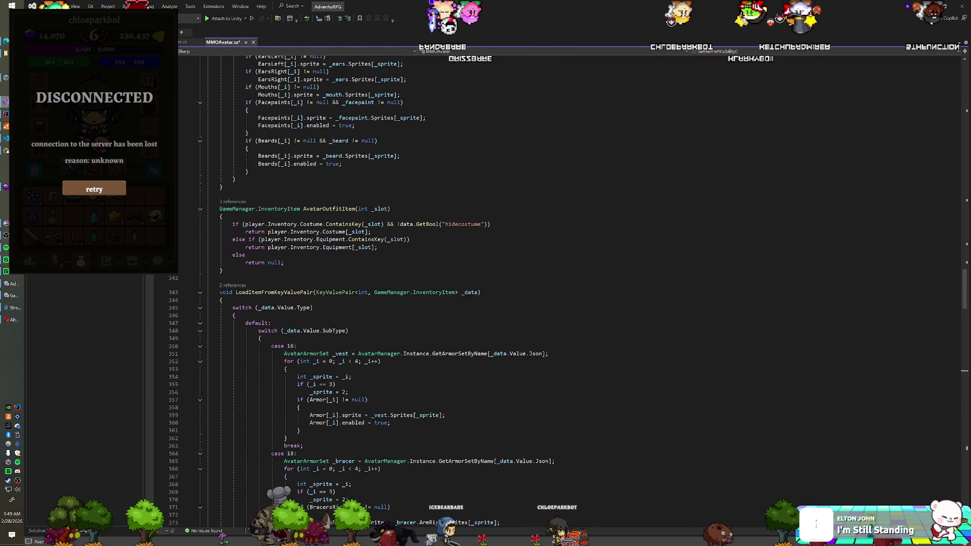
pyautogui.scroll(-8, 506, 293)
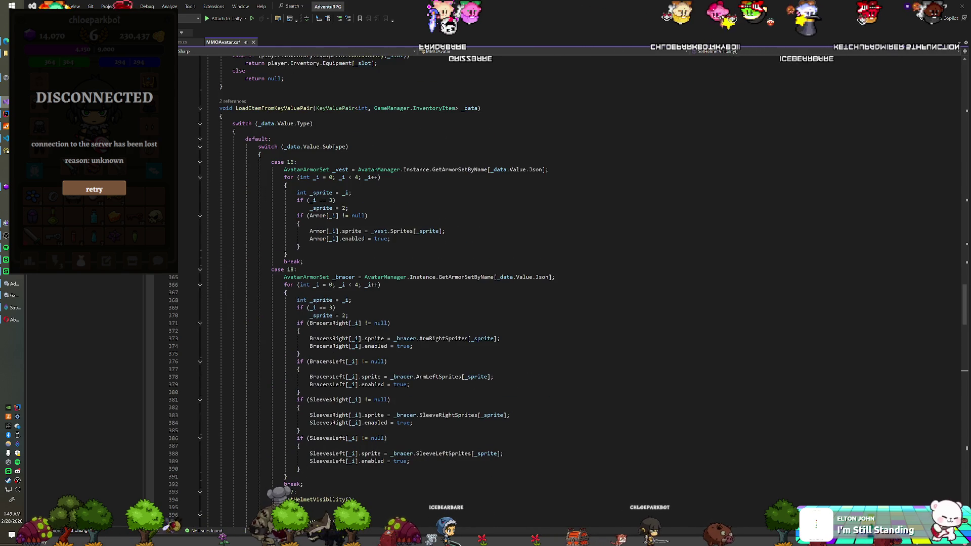
pyautogui.scroll(-19, 506, 293)
pyautogui.scroll(6, 505, 293)
pyautogui.scroll(13, 505, 293)
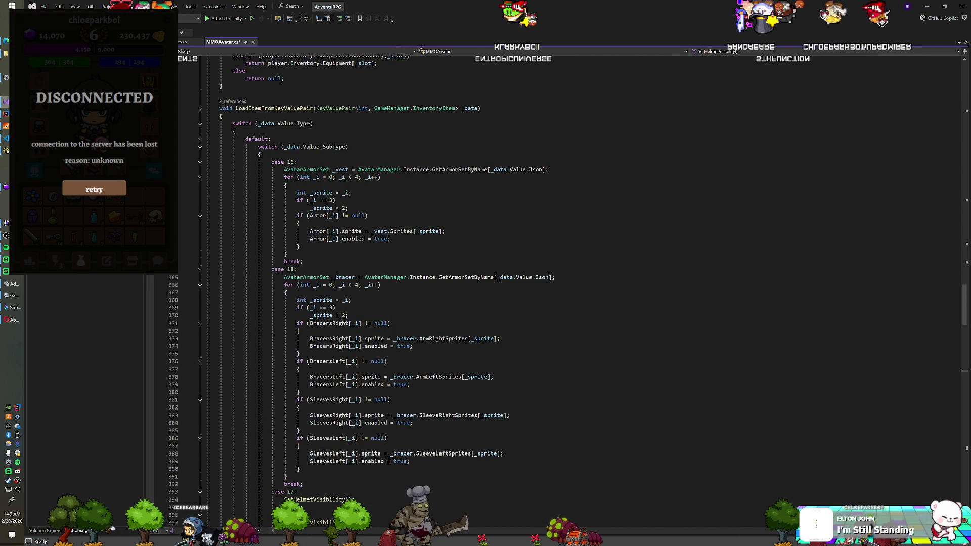
pyautogui.scroll(2, 505, 293)
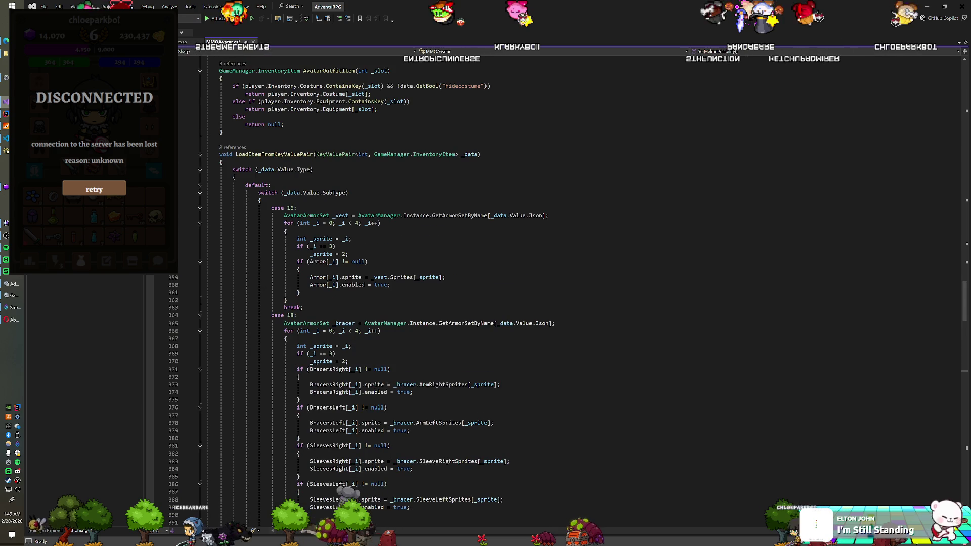
pyautogui.rightClick(281, 154)
# Step: Find both LoadItemFromKeyValuePair calls, at lines 618 and 622, and scroll up to LoadEquipment
pyautogui.press('Escape')
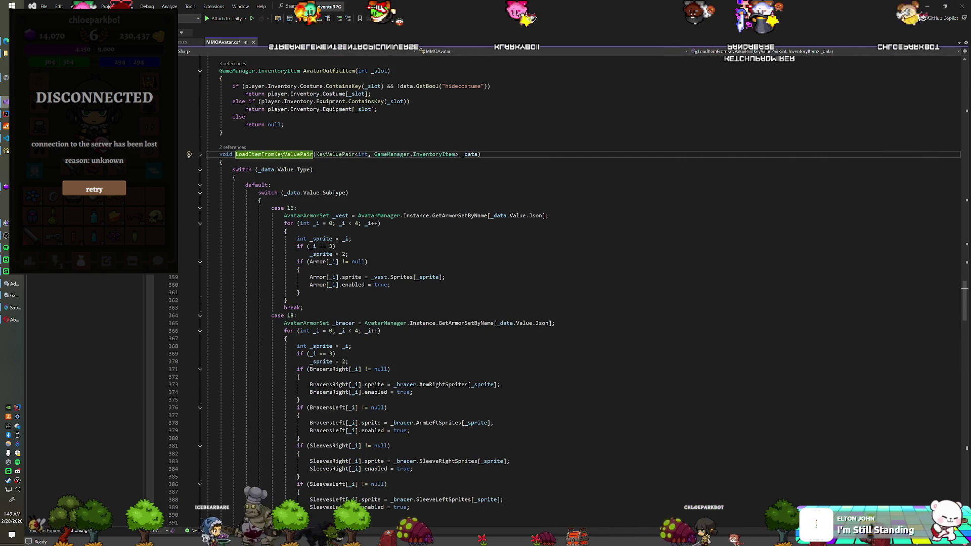
pyautogui.hotkey('shift', 'F12')
pyautogui.click(126, 458)
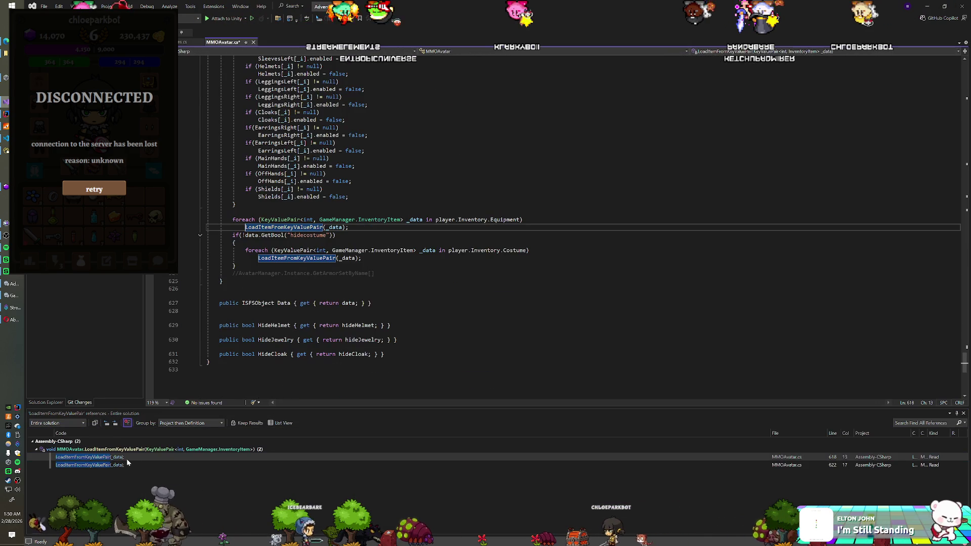
pyautogui.click(124, 464)
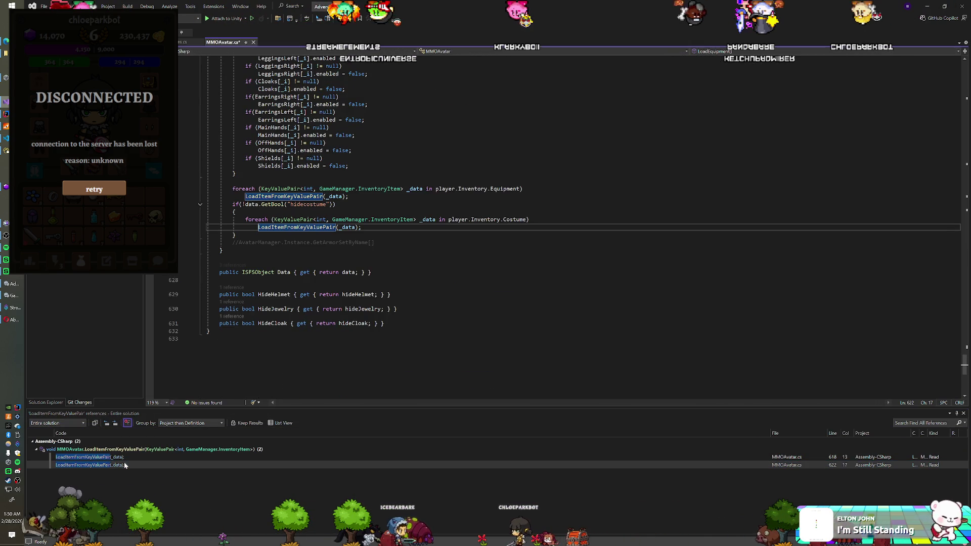
pyautogui.scroll(2, 581, 223)
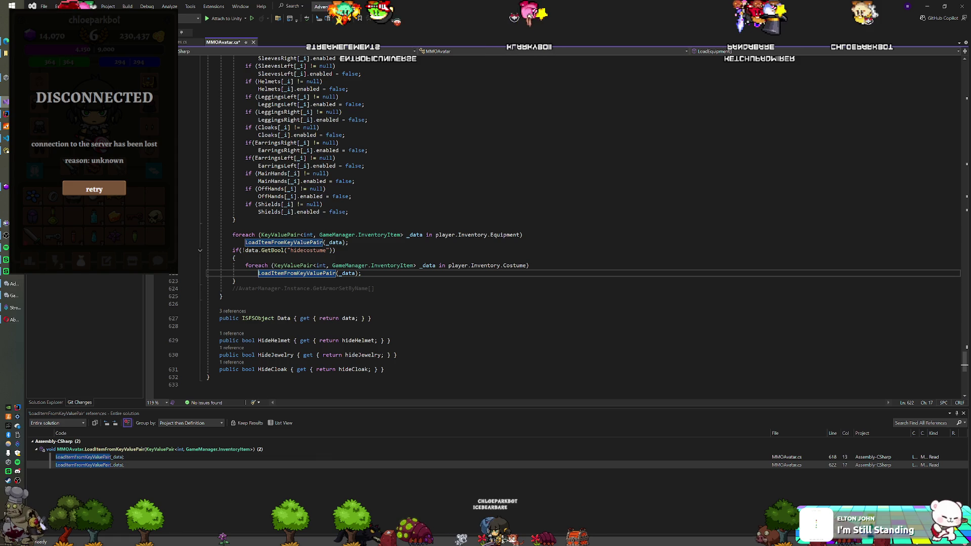
pyautogui.scroll(6, 581, 223)
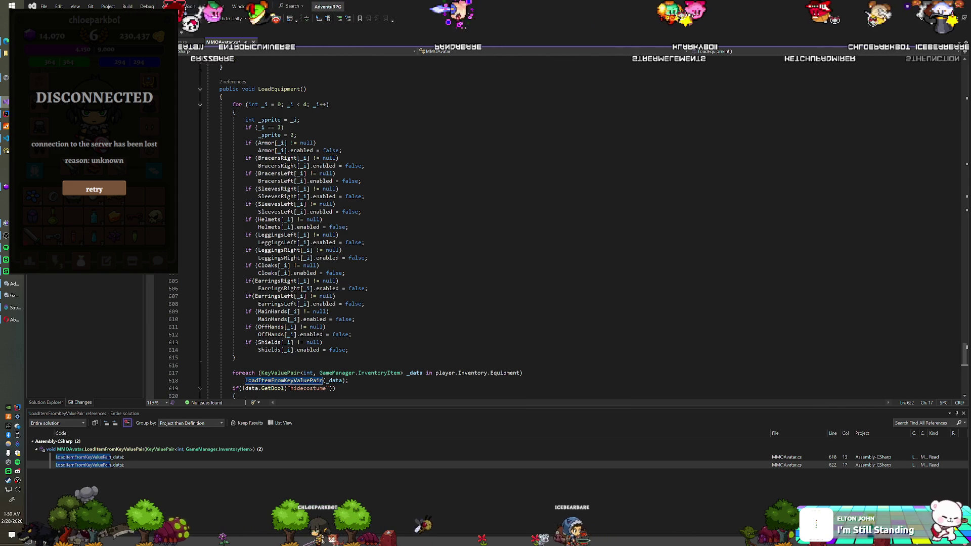
pyautogui.click(354, 350)
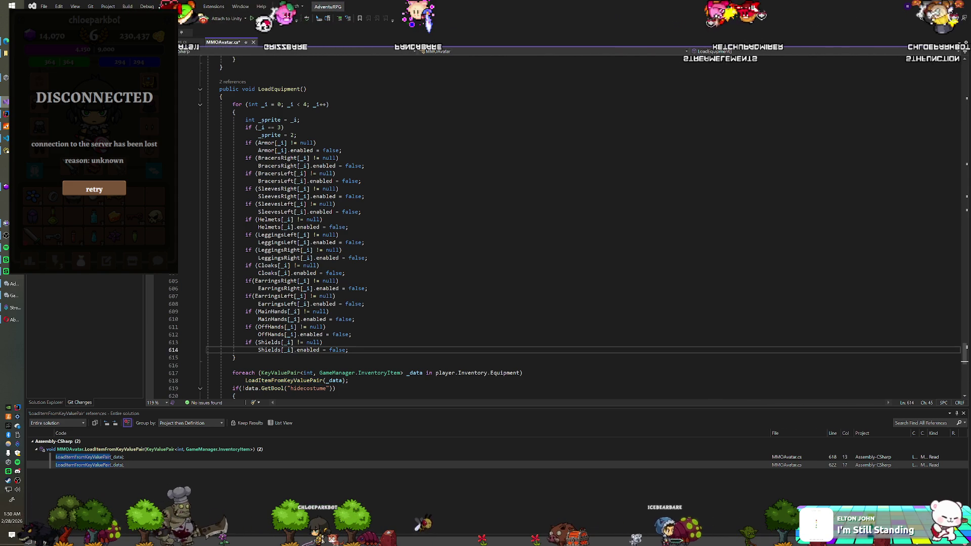
# Step: After the Shields check, add 'if (HairMasks[_i] != null) HairMasks[_i].enabled = false;'
pyautogui.press('Return')
pyautogui.write('if(')
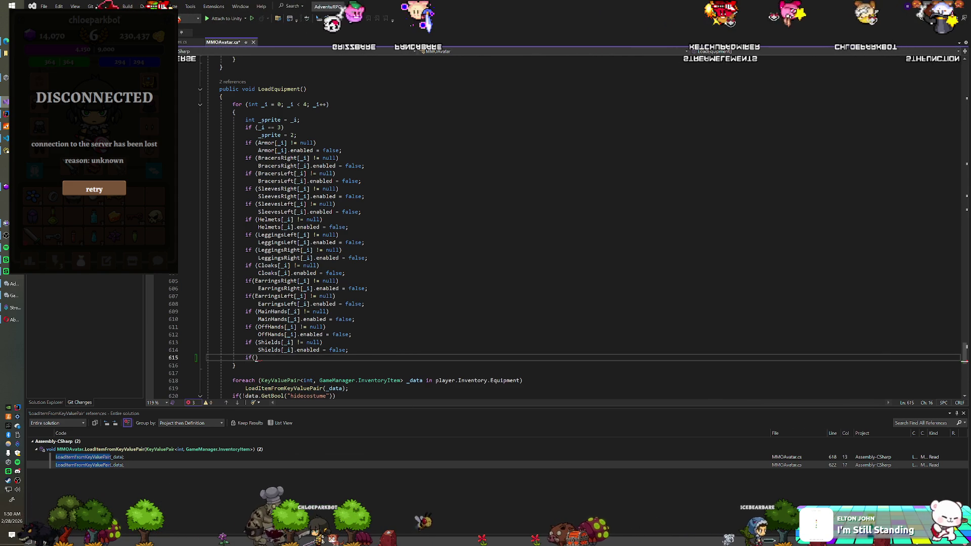
pyautogui.write('Mask')
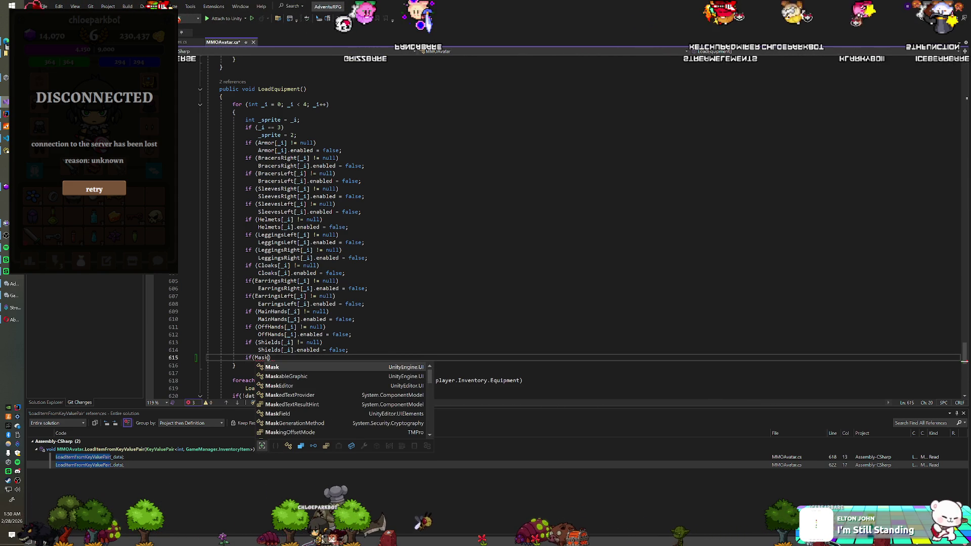
pyautogui.scroll(-2, 355, 397)
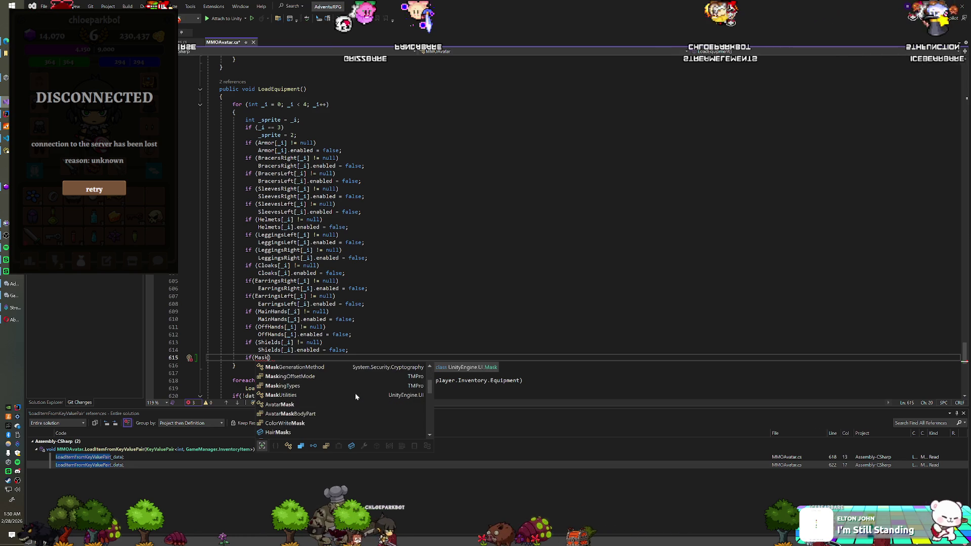
pyautogui.doubleClick(292, 402)
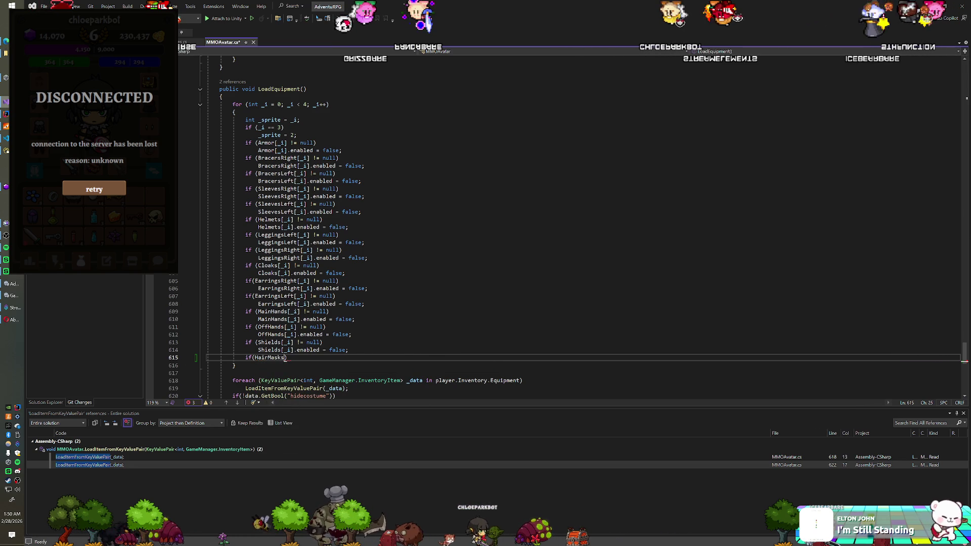
pyautogui.write('_i] !')
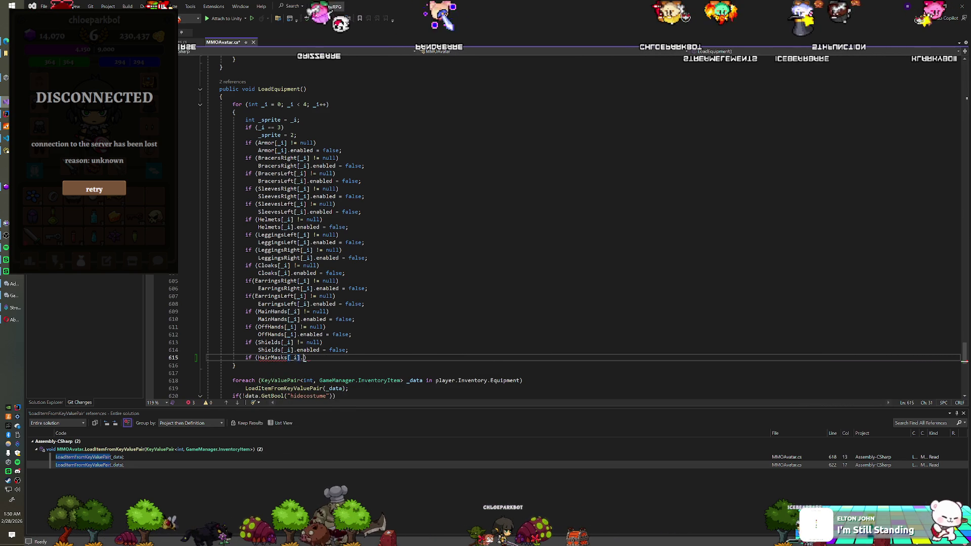
pyautogui.write('= null')
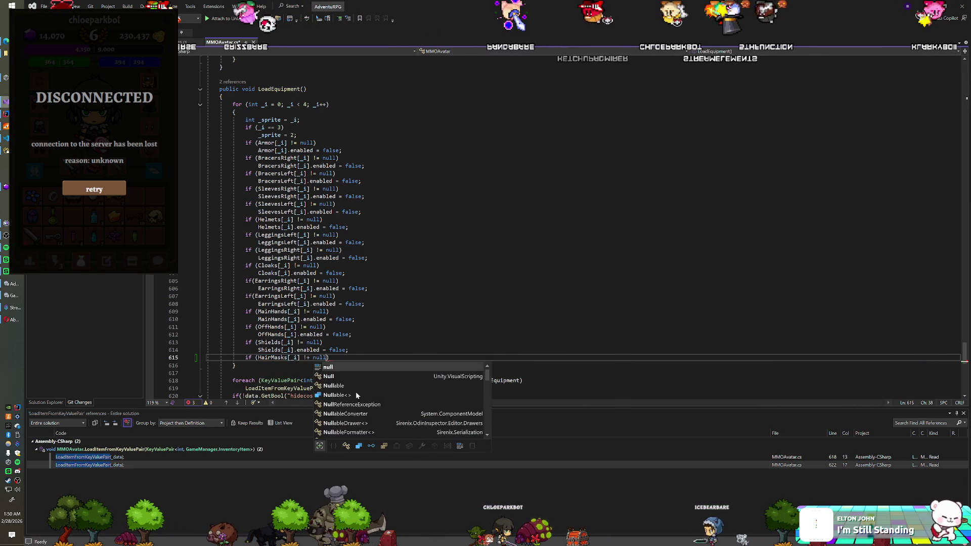
pyautogui.press('Return')
pyautogui.write('HairMas')
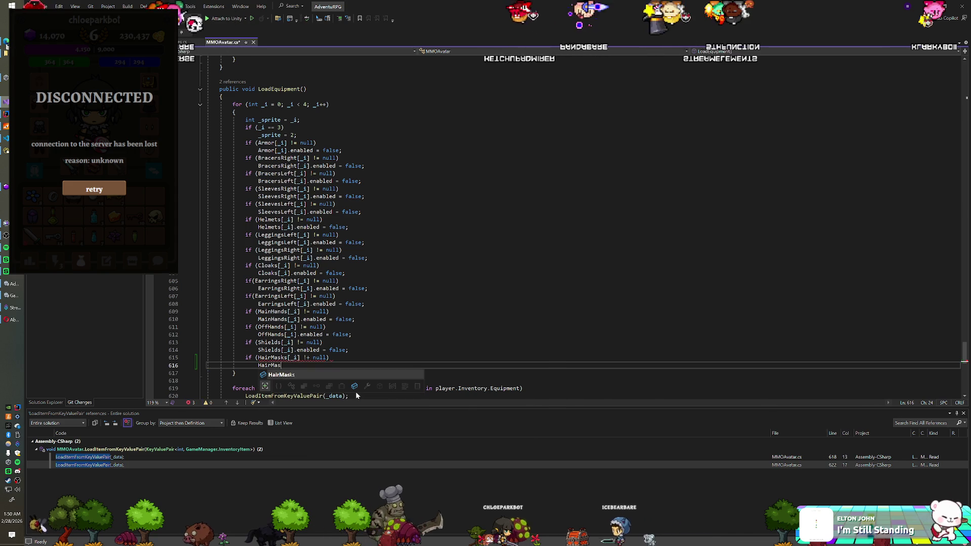
pyautogui.write('ks[_i].enabled d = ')
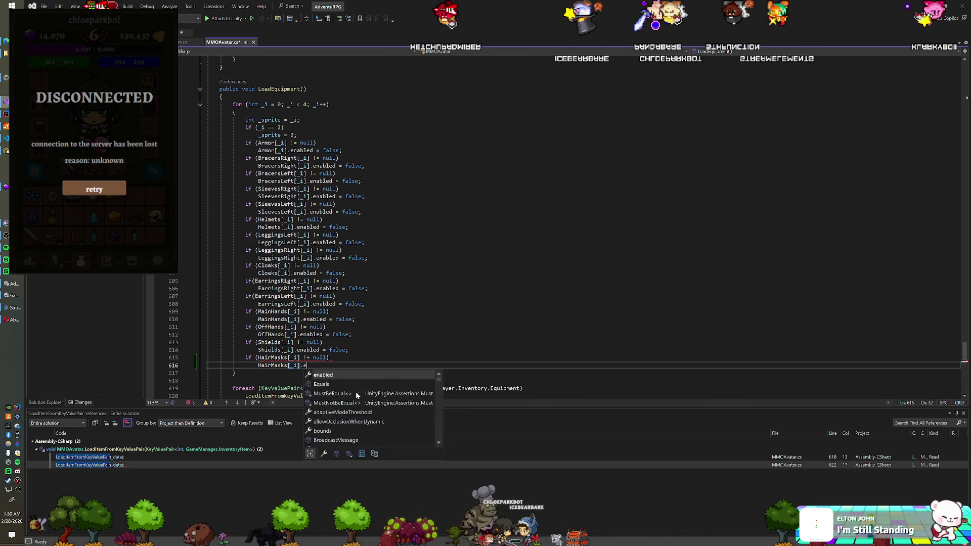
pyautogui.write('false;')
# Step: Delete the stray 'd' typo on line 616 and return to Unity to recompile
pyautogui.click(313, 357)
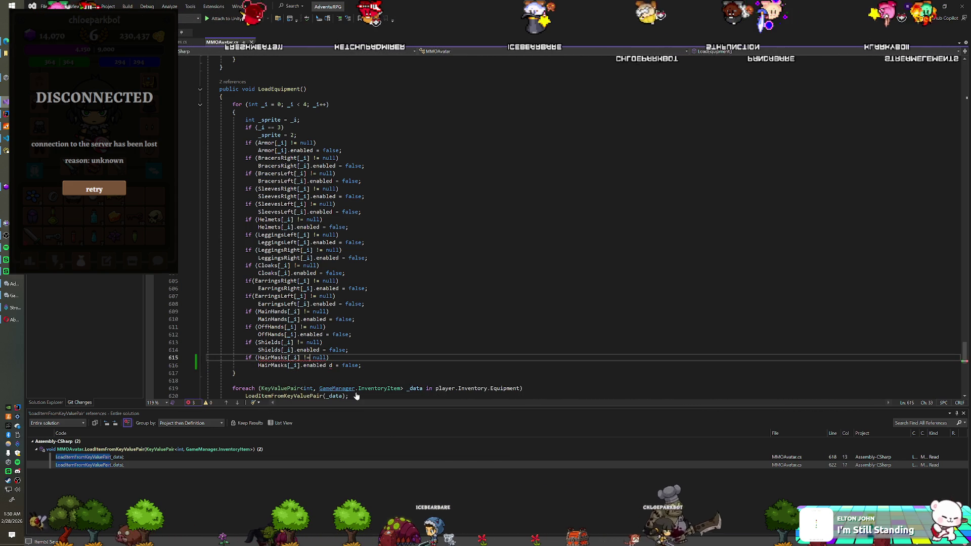
pyautogui.click(368, 288)
pyautogui.click(332, 365)
pyautogui.press('BackSpace')
pyautogui.press('BackSpace')
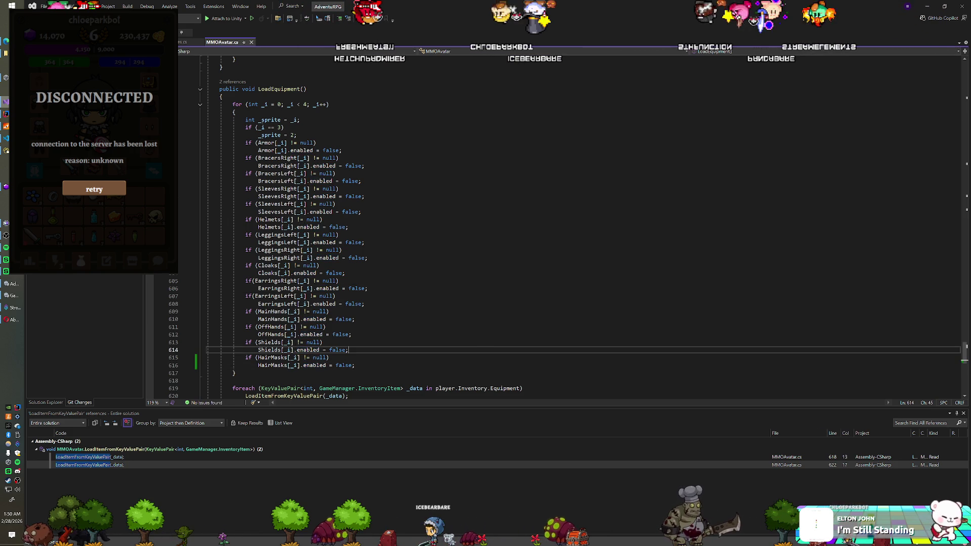
pyautogui.hotkey('alt', 'Tab')
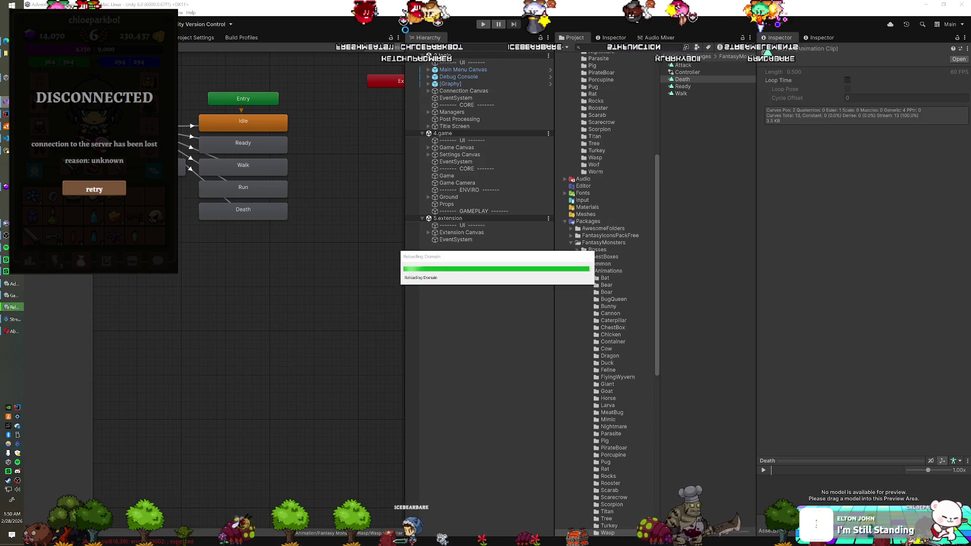
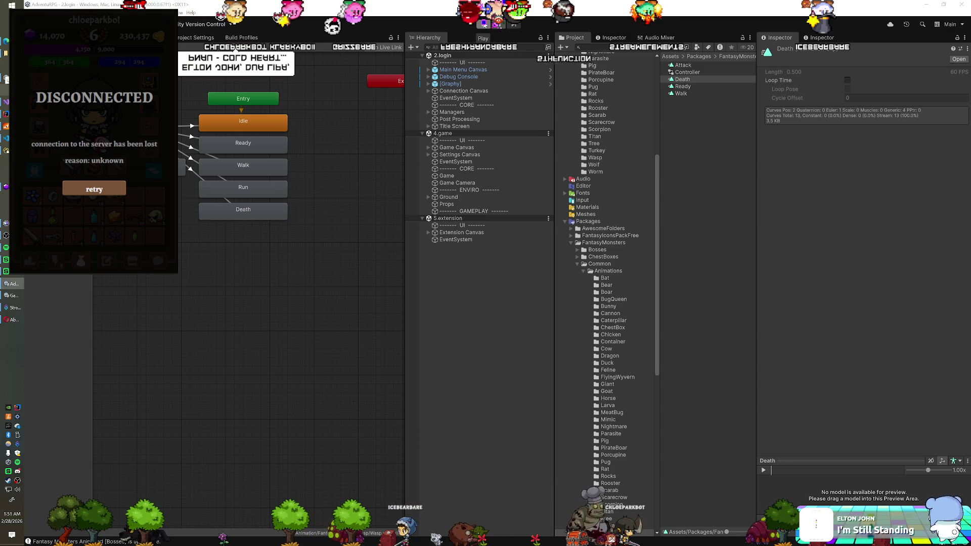
# Step: Start the game in Play mode and drag the wolf helmet from the head slot into the bag inventory
pyautogui.click(483, 24)
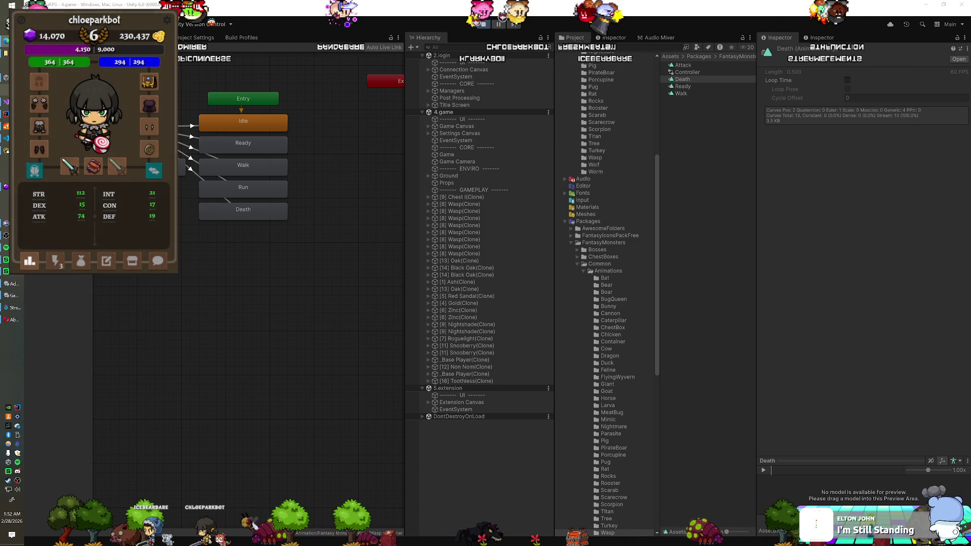
pyautogui.click(76, 262)
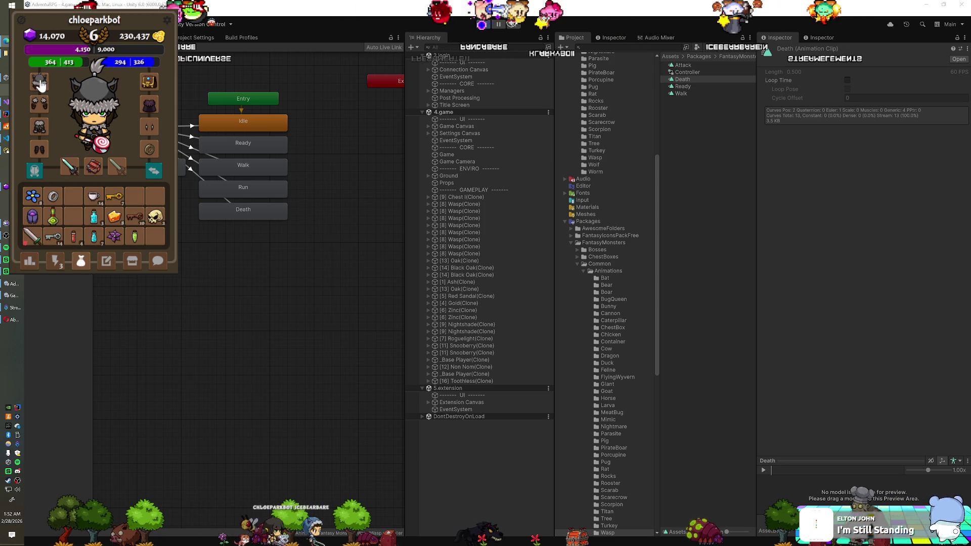
pyautogui.moveTo(40, 85); pyautogui.dragTo(72, 202)
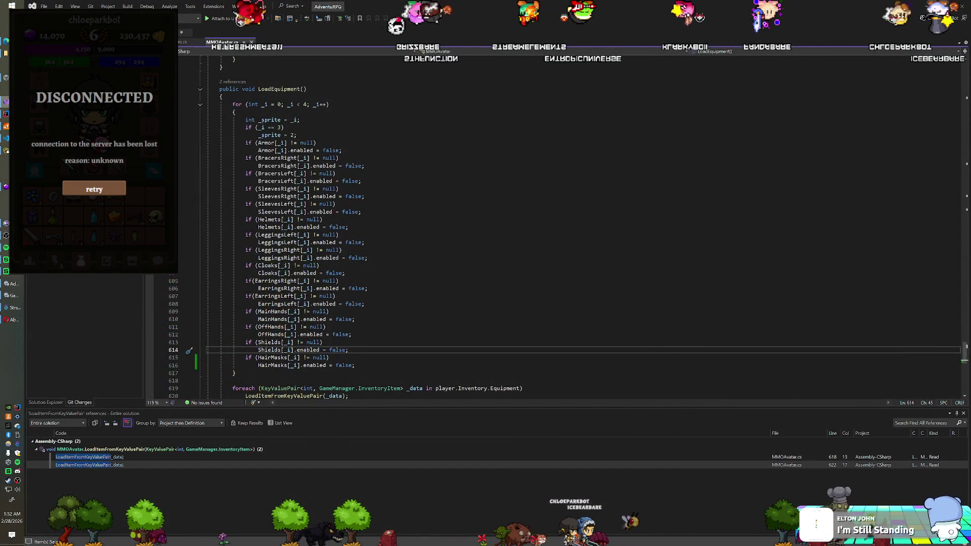
# Step: Select the two hair mask lines higher up in MMOAvatar.cs for copying
pyautogui.scroll(-7, 581, 228)
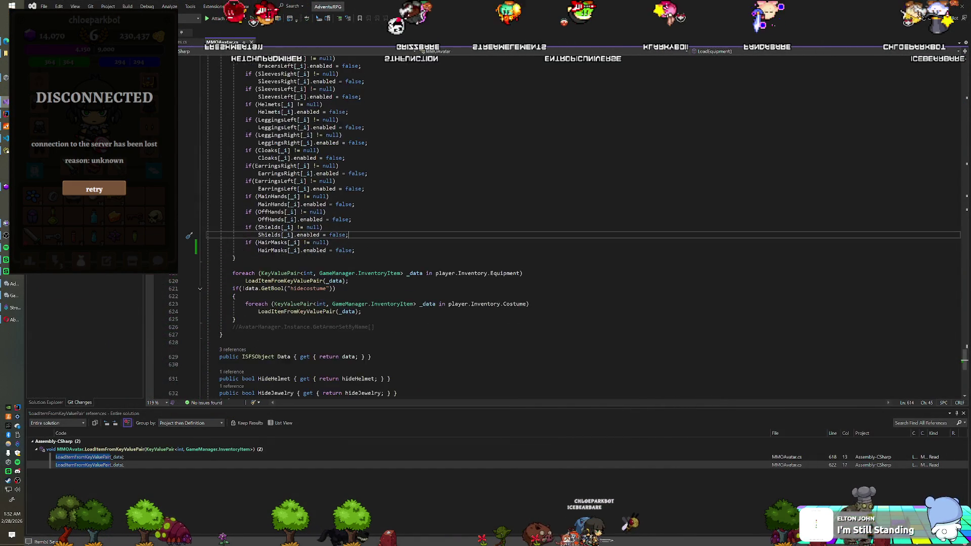
pyautogui.scroll(5, 582, 227)
pyautogui.scroll(15, 581, 227)
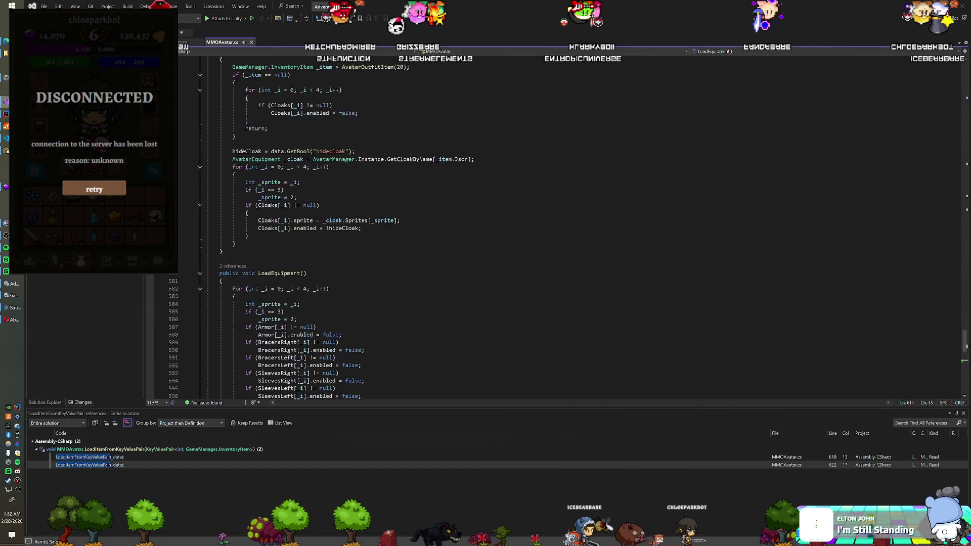
pyautogui.scroll(10, 582, 227)
pyautogui.scroll(5, 581, 227)
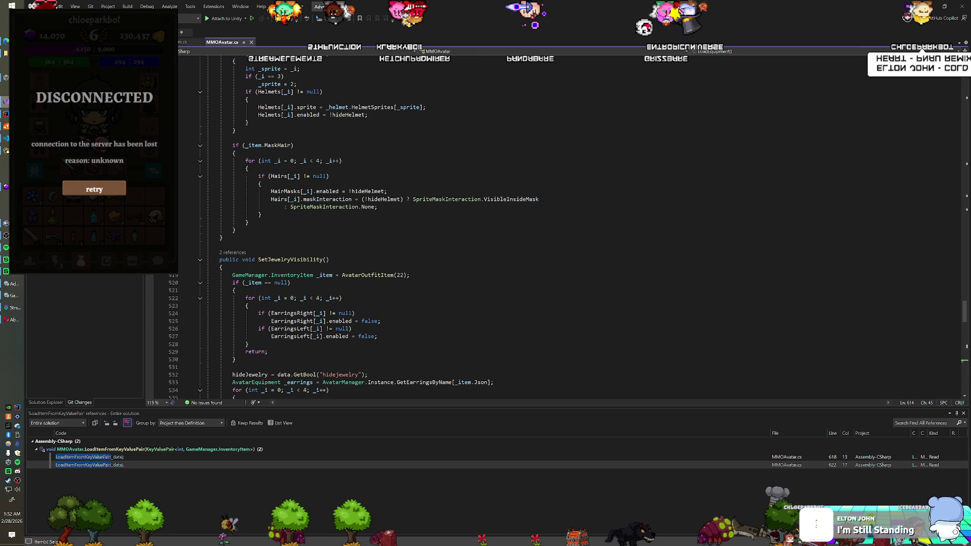
pyautogui.moveTo(271, 191); pyautogui.dragTo(377, 207)
pyautogui.hotkey('ctrl', 'c')
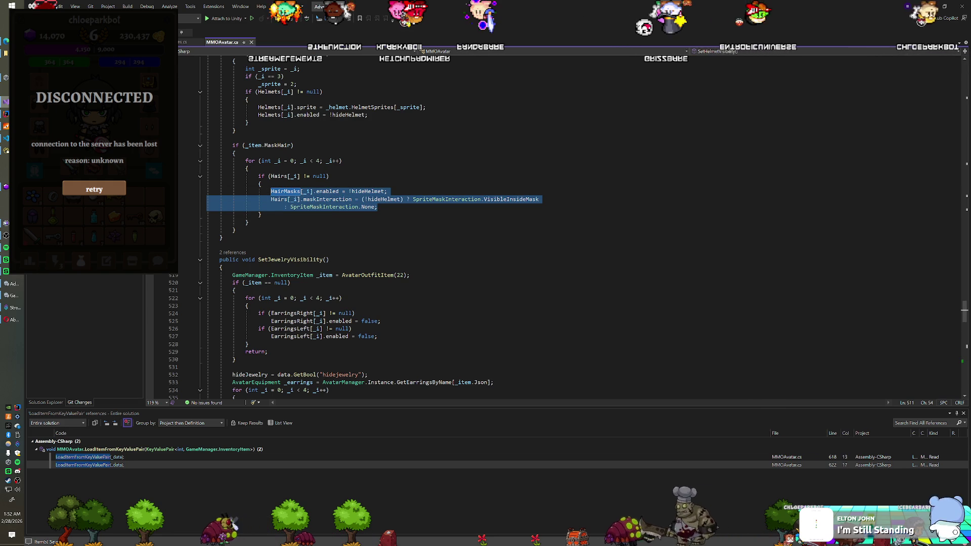
# Step: Wrap the statement under the HairMasks null check in a braced block
pyautogui.scroll(-20, 344, 208)
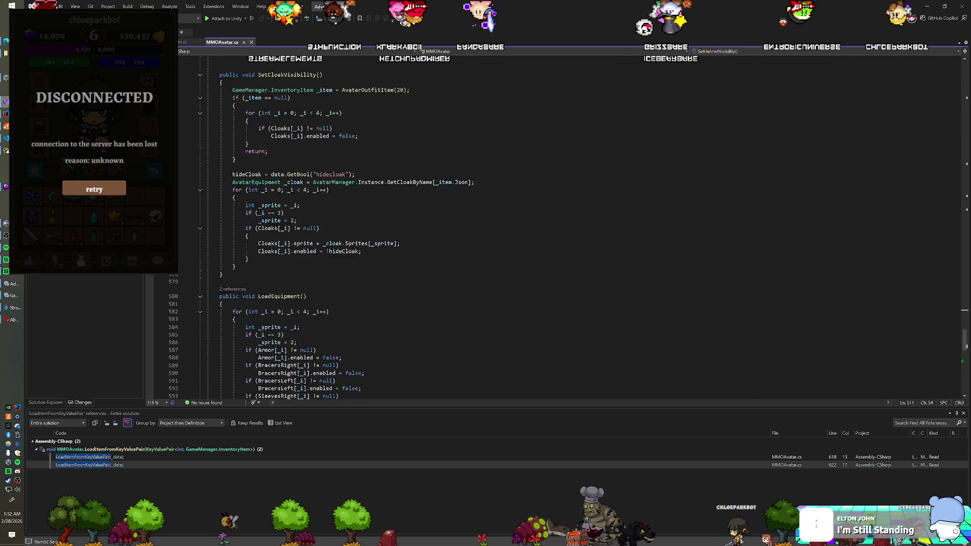
pyautogui.scroll(-5, 344, 228)
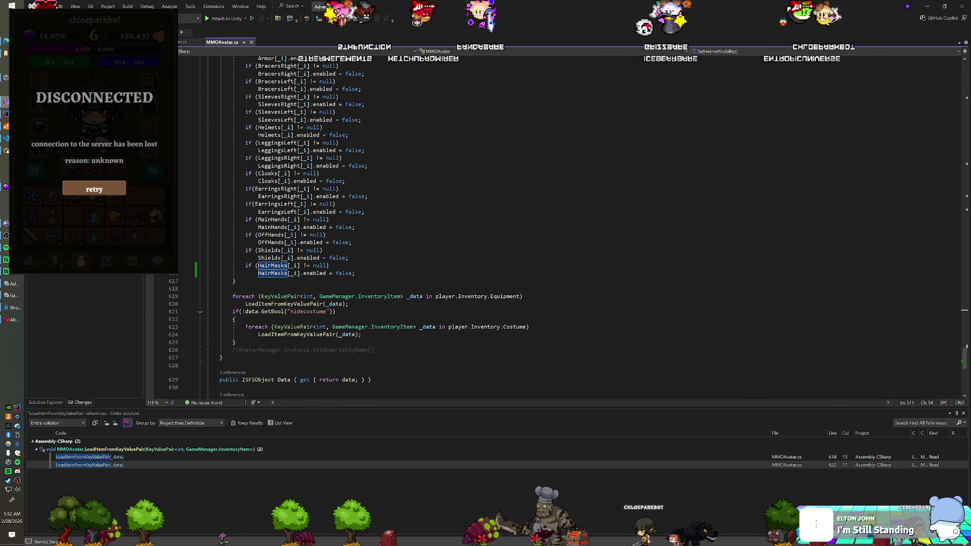
pyautogui.click(330, 265)
pyautogui.press('Return')
pyautogui.write('{')
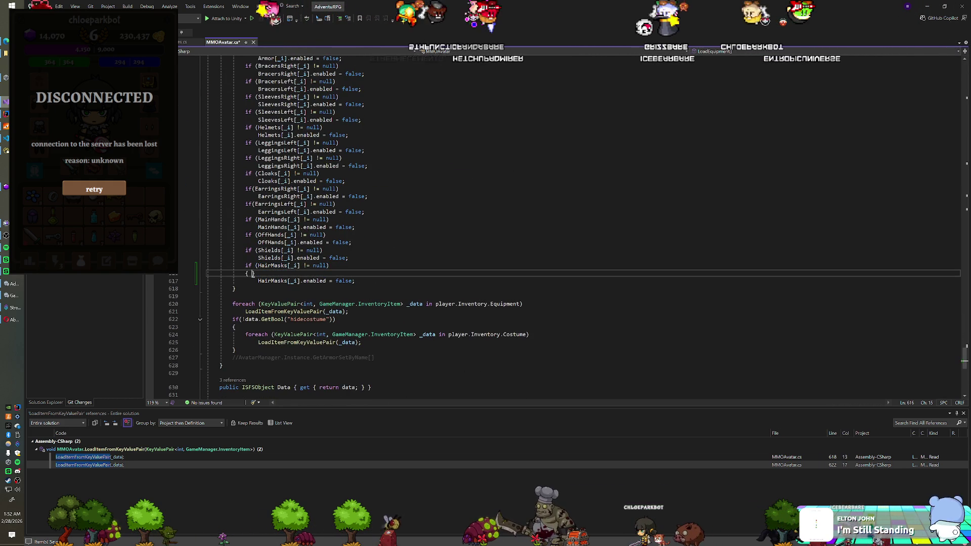
pyautogui.press('Down')
pyautogui.press('End')
pyautogui.press('Return')
pyautogui.press('Return')
pyautogui.write('}')
pyautogui.press('Up')
# Step: Paste the hair mask lines into the block and delete the duplicated HairMasks enabled line
pyautogui.hotkey('ctrl', 'v')
pyautogui.press('Up')
pyautogui.press('Up')
pyautogui.press('End')
pyautogui.hotkey('shift', 'Up')
pyautogui.press('BackSpace')
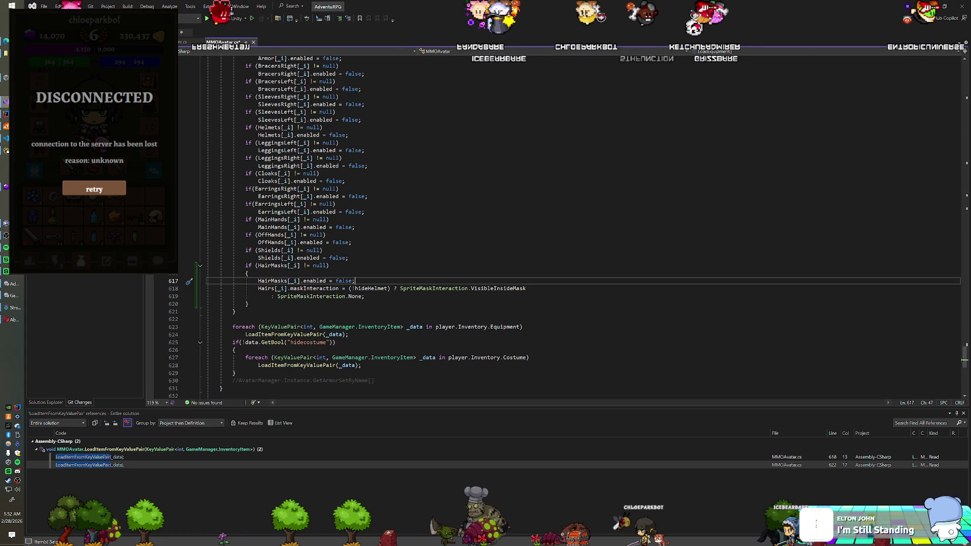
# Step: Make the Hairs maskInteraction assignment always SpriteMaskInteraction.None by removing the hideHelmet condition
pyautogui.click(348, 288)
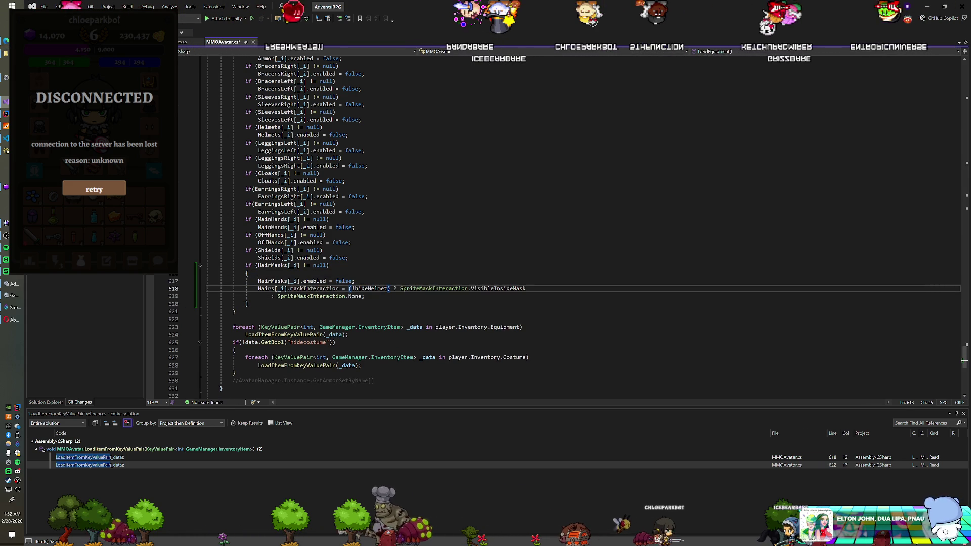
pyautogui.moveTo(348, 288); pyautogui.dragTo(300, 296)
pyautogui.press('BackSpace')
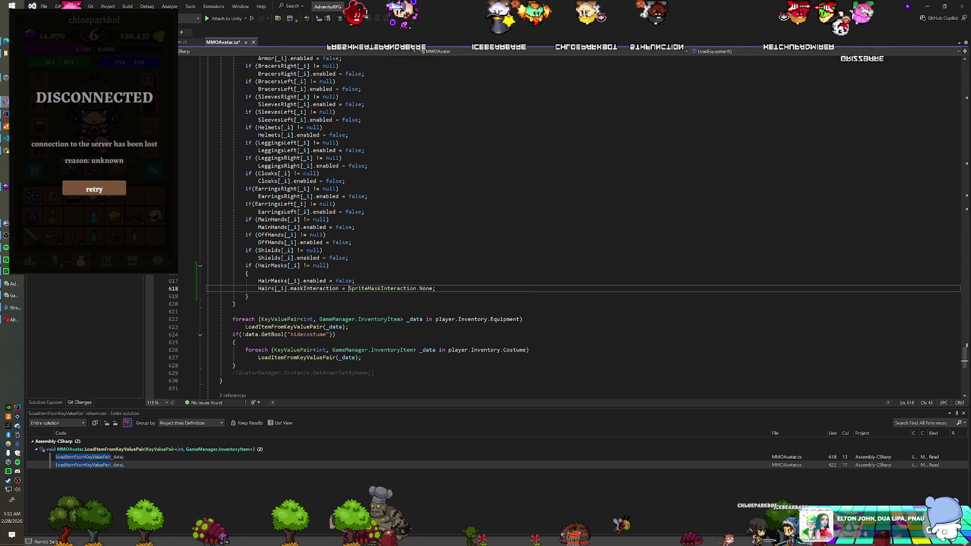
pyautogui.click(248, 273)
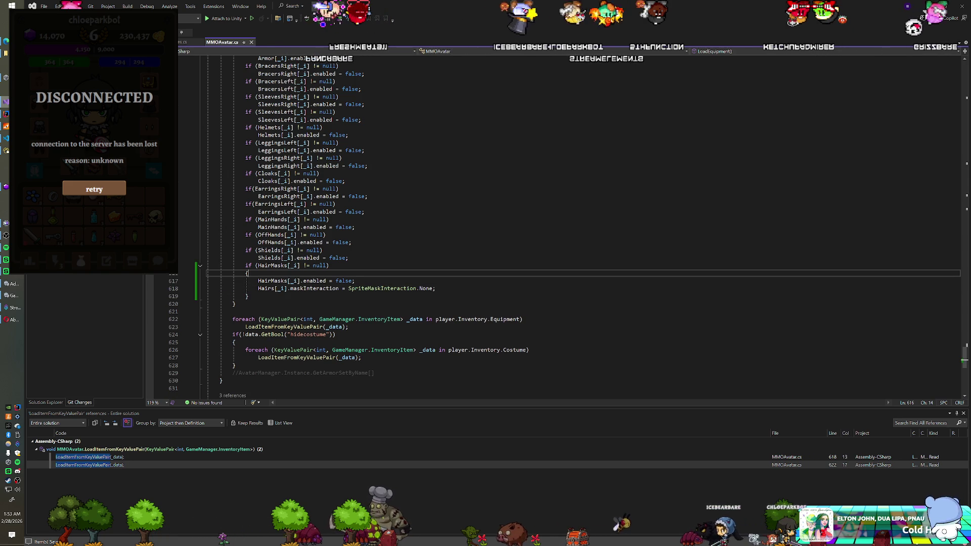
pyautogui.click(330, 266)
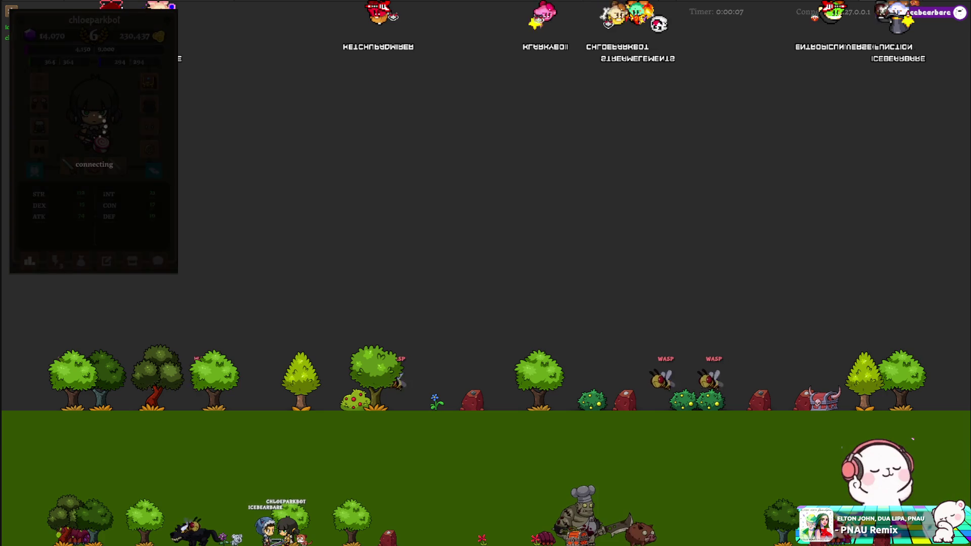
# Step: Put the grey helmet on the character from the inventory, then drag it back into the inventory
pyautogui.click(55, 261)
pyautogui.click(81, 261)
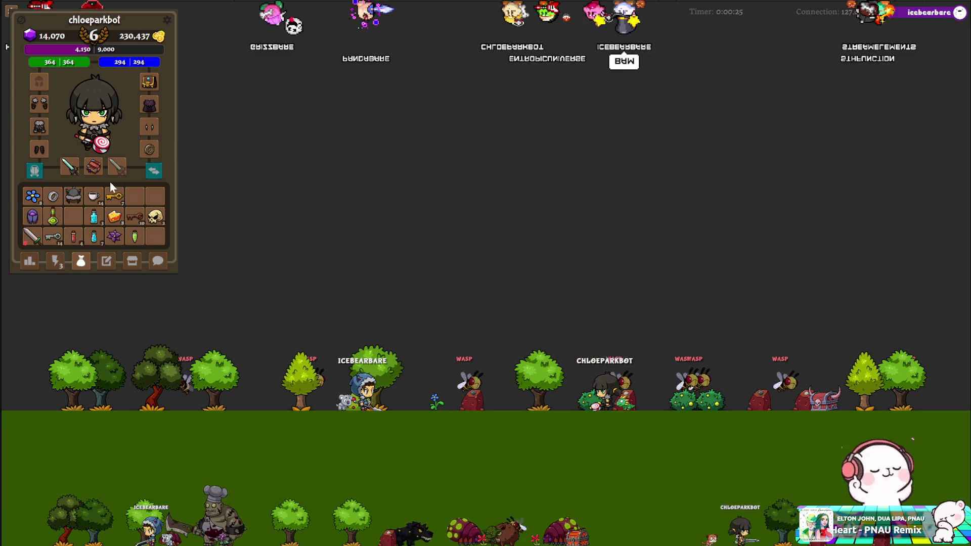
pyautogui.moveTo(73, 196)
pyautogui.mouseDown()
pyautogui.moveTo(113, 119)
pyautogui.moveTo(94, 106)
pyautogui.mouseUp()
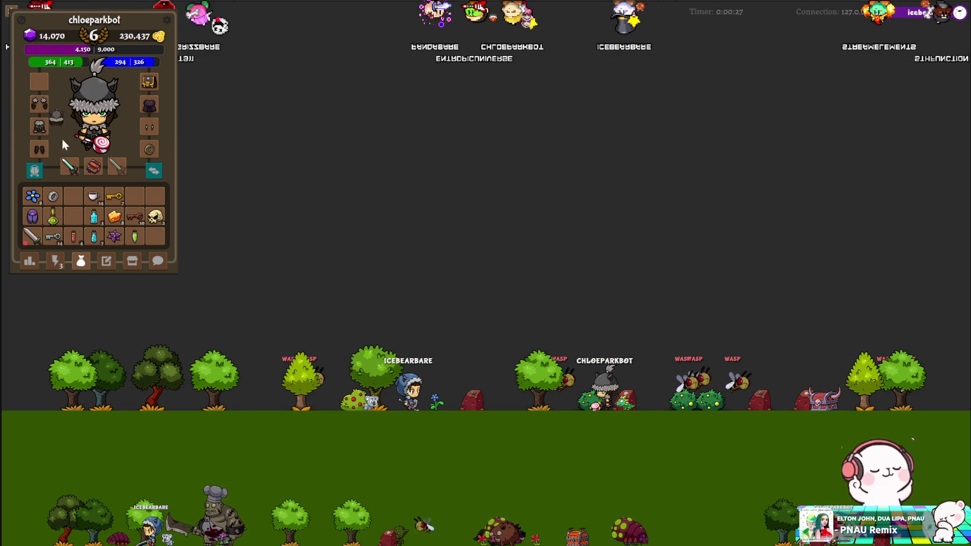
pyautogui.moveTo(40, 81); pyautogui.dragTo(73, 196)
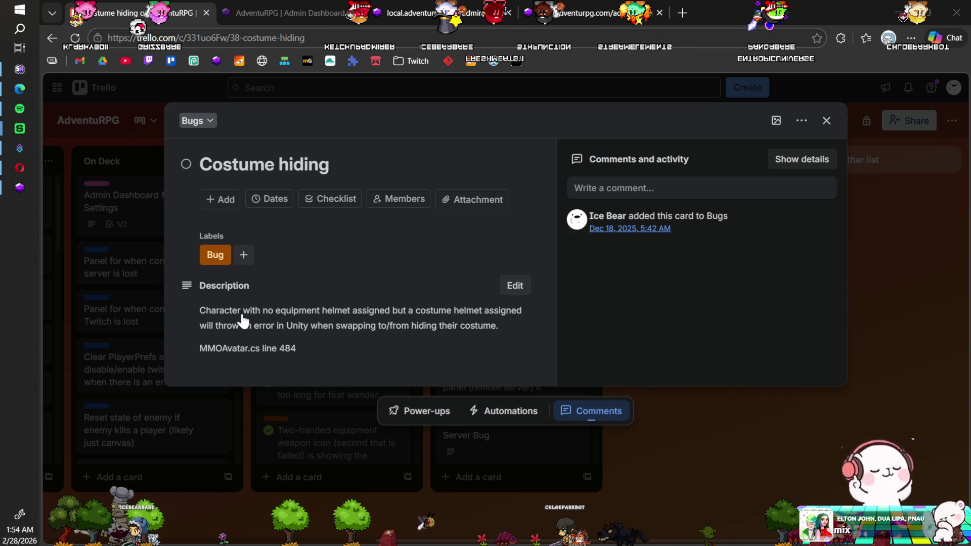
# Step: On the game testing page, put the witch hat on as a costume, then return to the bug card
pyautogui.click(600, 11)
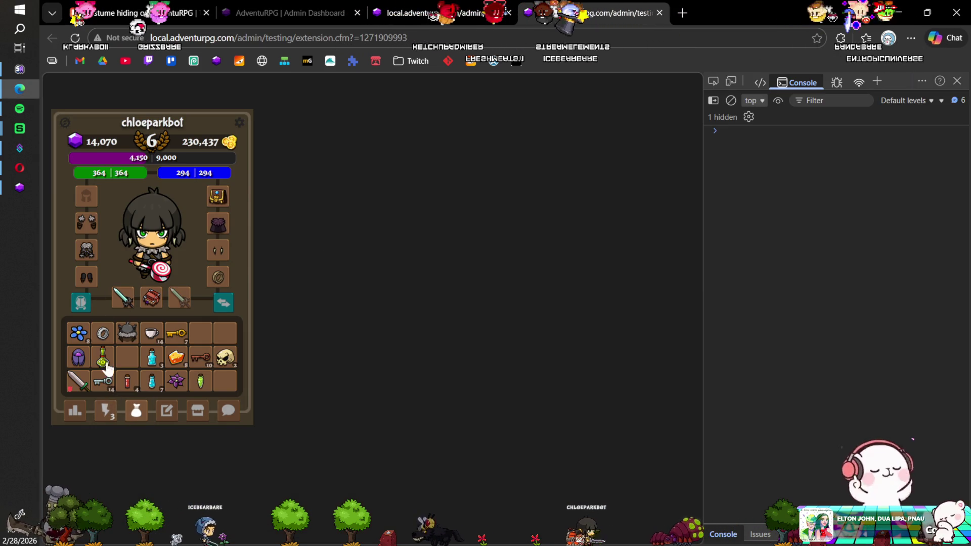
pyautogui.click(80, 303)
pyautogui.click(129, 332)
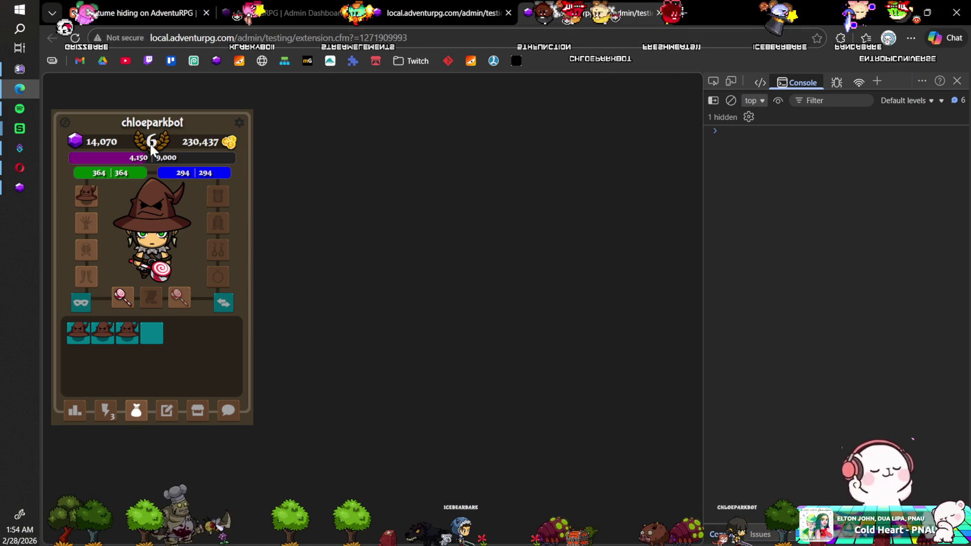
pyautogui.hotkey('ctrl', '1')
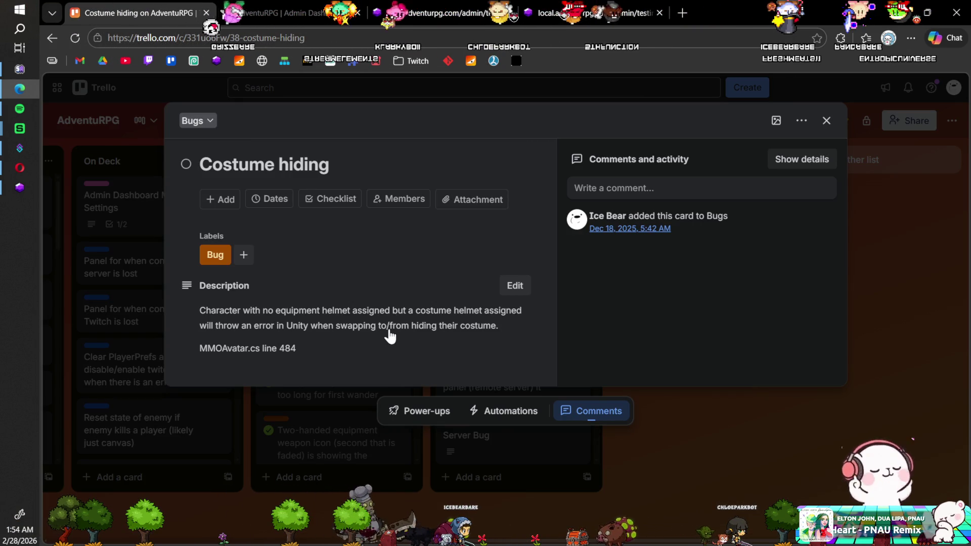
# Step: In the local admin testing page's visibility settings, set Costume to Show
pyautogui.click(577, 18)
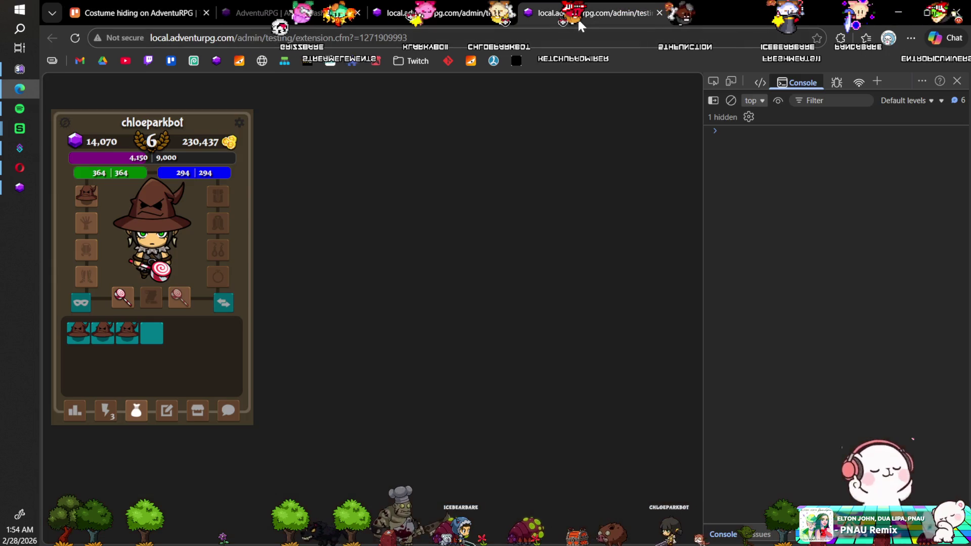
pyautogui.click(239, 123)
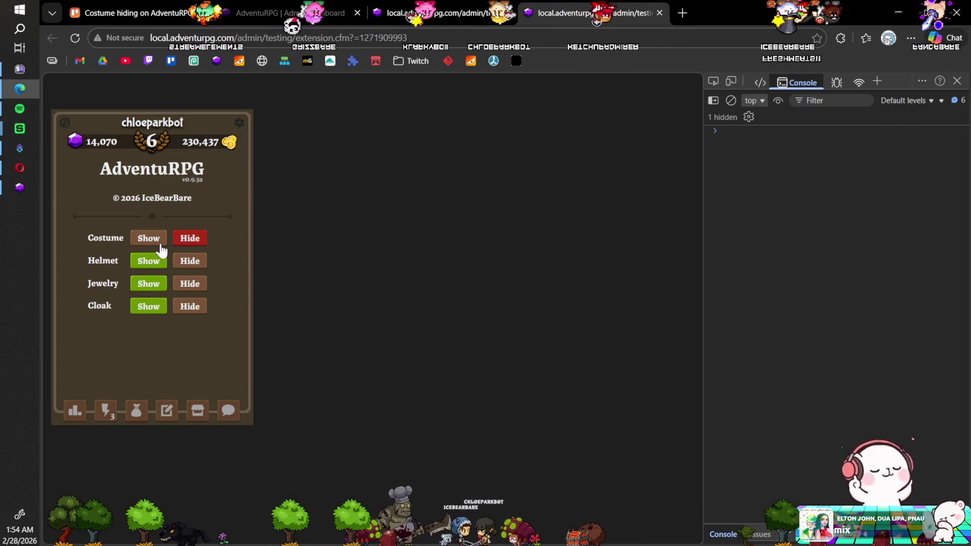
pyautogui.click(151, 242)
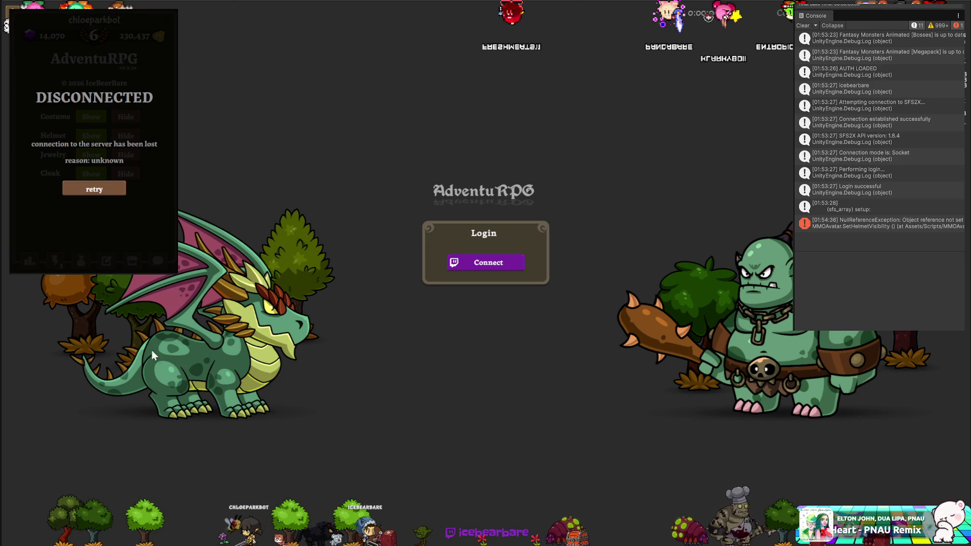
# Step: From the NullReferenceException trace, indent the helmet code inside SetHelmetVisibility's _item null check and save
pyautogui.click(826, 228)
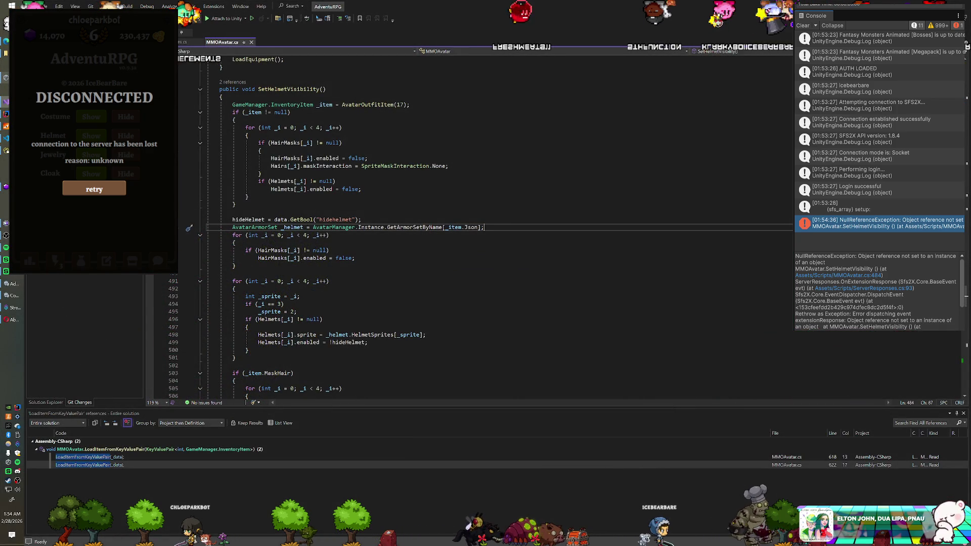
pyautogui.scroll(1, 485, 227)
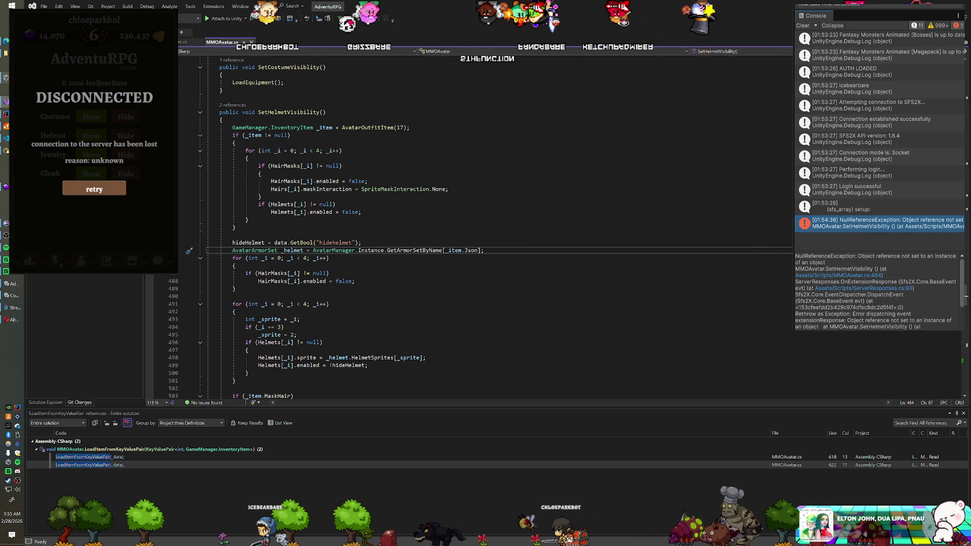
pyautogui.scroll(-6, 498, 228)
pyautogui.scroll(6, 498, 228)
pyautogui.moveTo(303, 396); pyautogui.dragTo(235, 228)
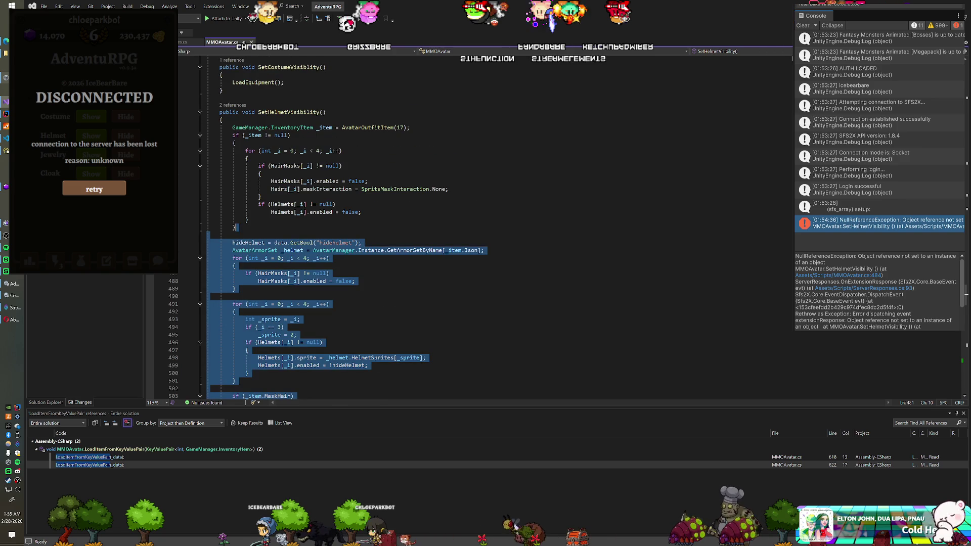
pyautogui.press('Tab')
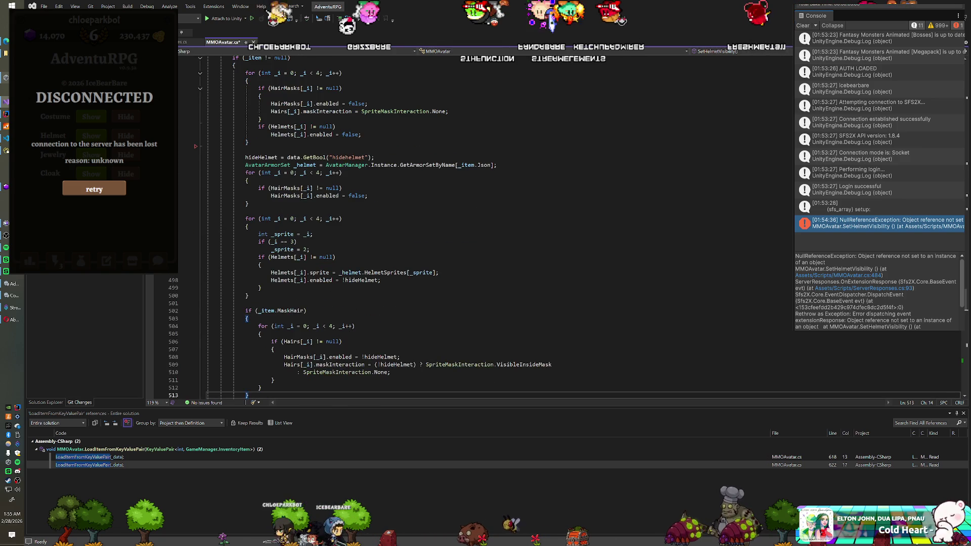
pyautogui.scroll(1, 486, 227)
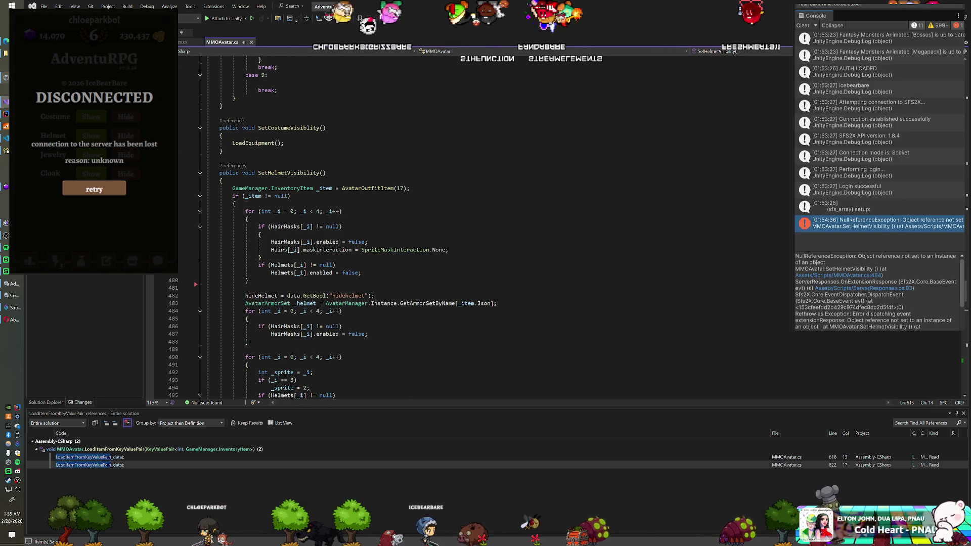
pyautogui.hotkey('alt', 'Tab')
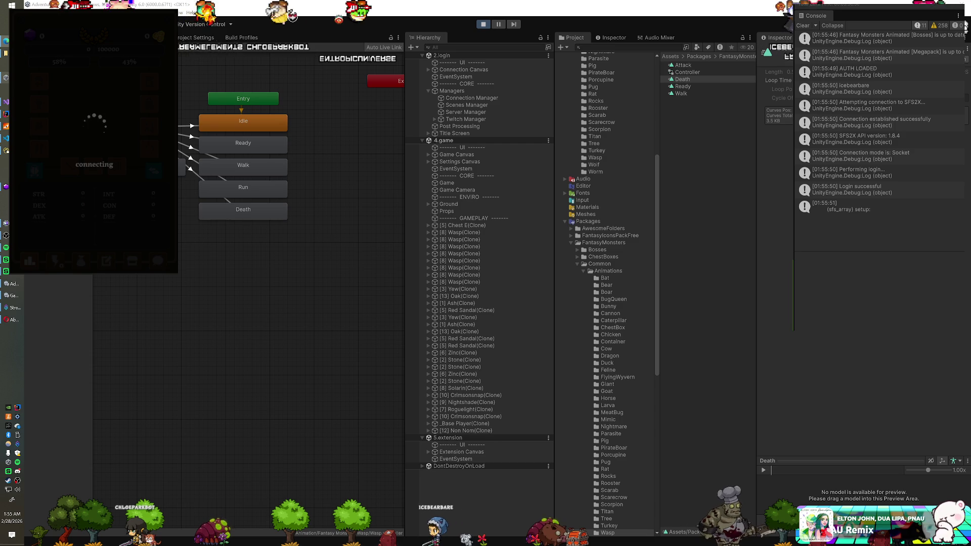
# Step: Run the Navicat update setting exclude = 0 on s_enemy_subtypes (53 rows), then return to Unity
pyautogui.hotkey('alt', 'Tab')
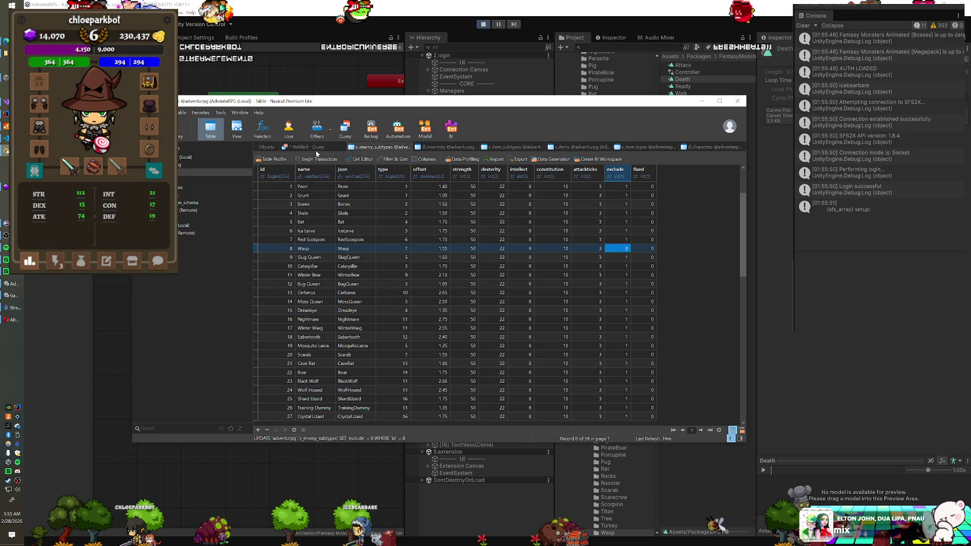
pyautogui.click(314, 147)
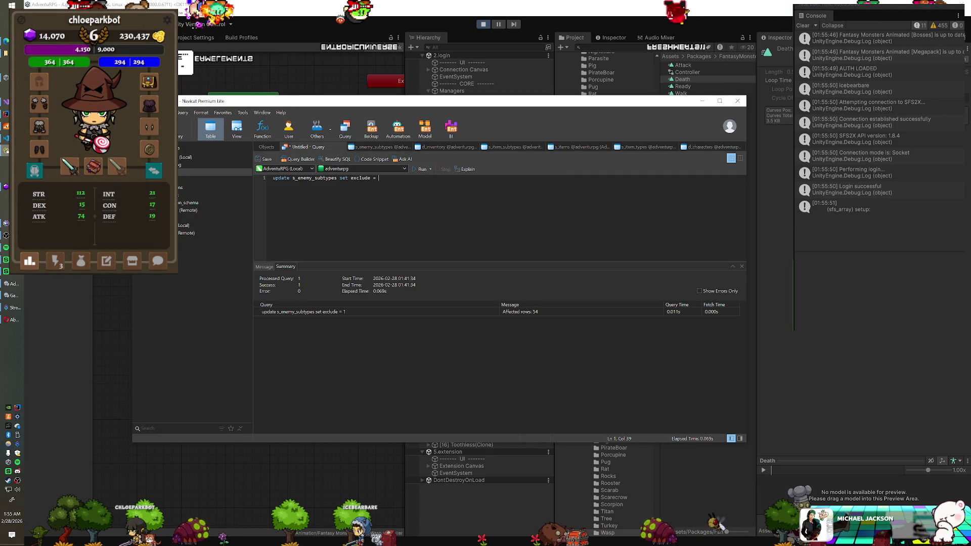
pyautogui.hotkey('ctrl', 'r')
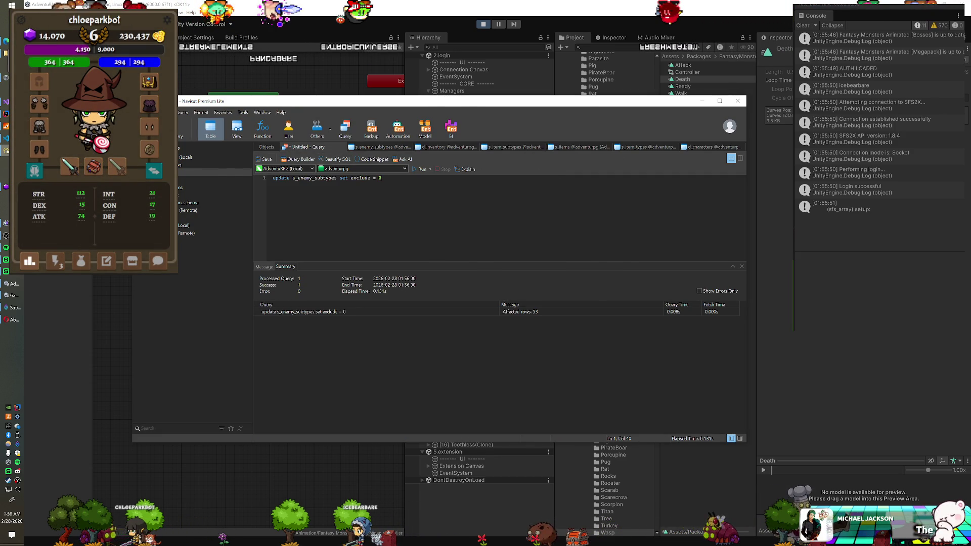
pyautogui.hotkey('alt', 'Tab')
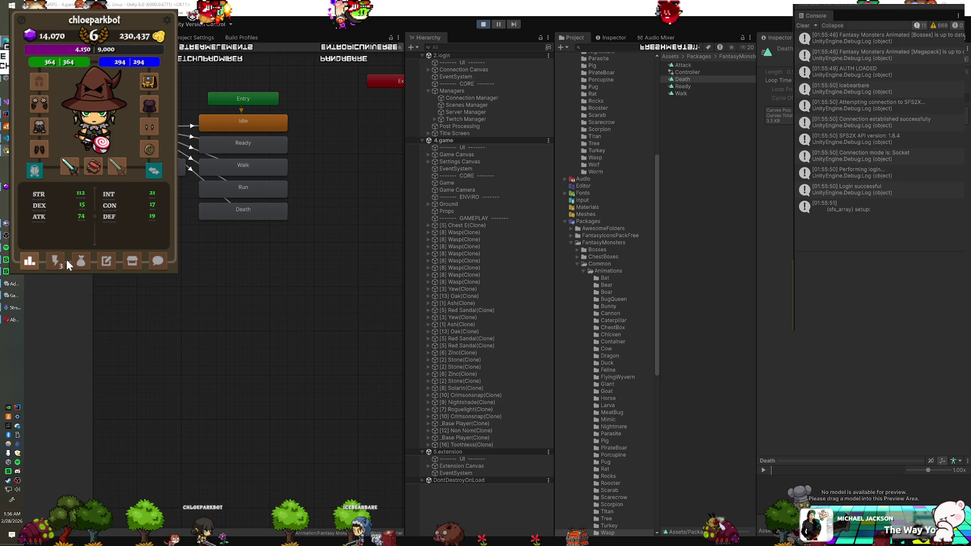
# Step: Toggle Costume hide and show in the game's visibility settings, checking the inventory tabs between changes
pyautogui.click(167, 20)
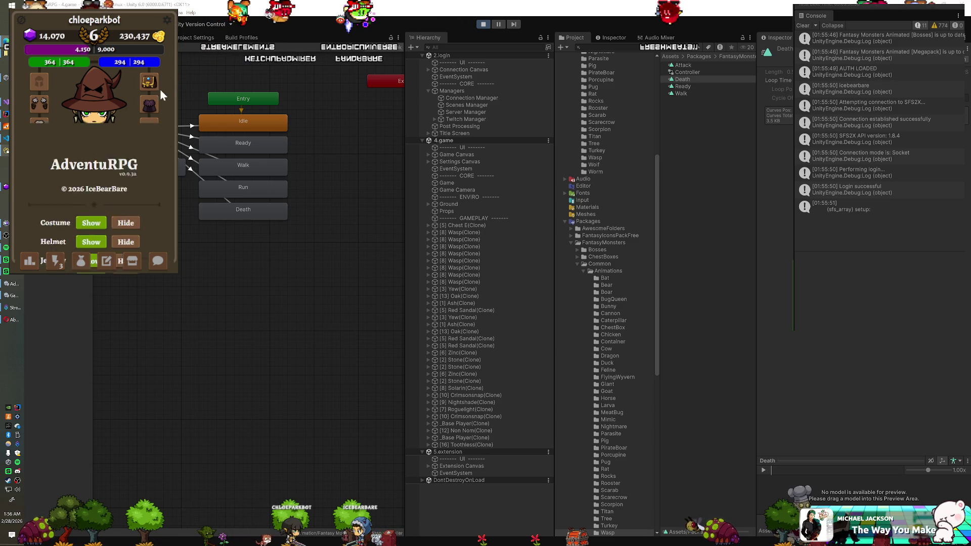
pyautogui.click(127, 120)
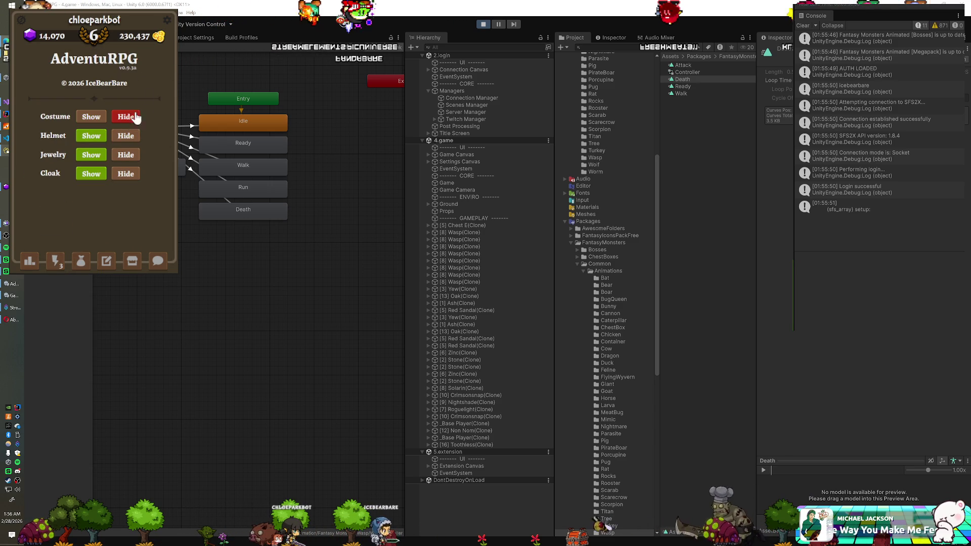
pyautogui.click(165, 21)
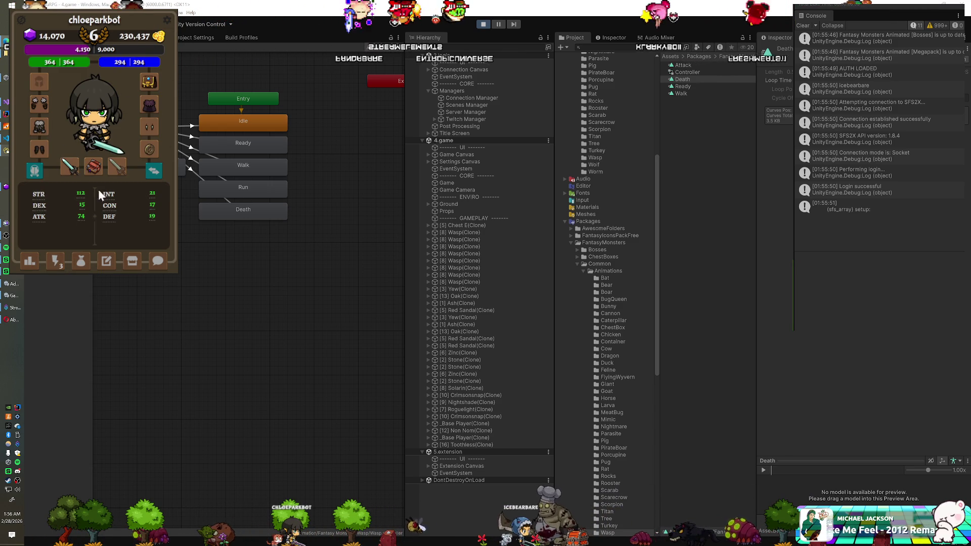
pyautogui.click(80, 260)
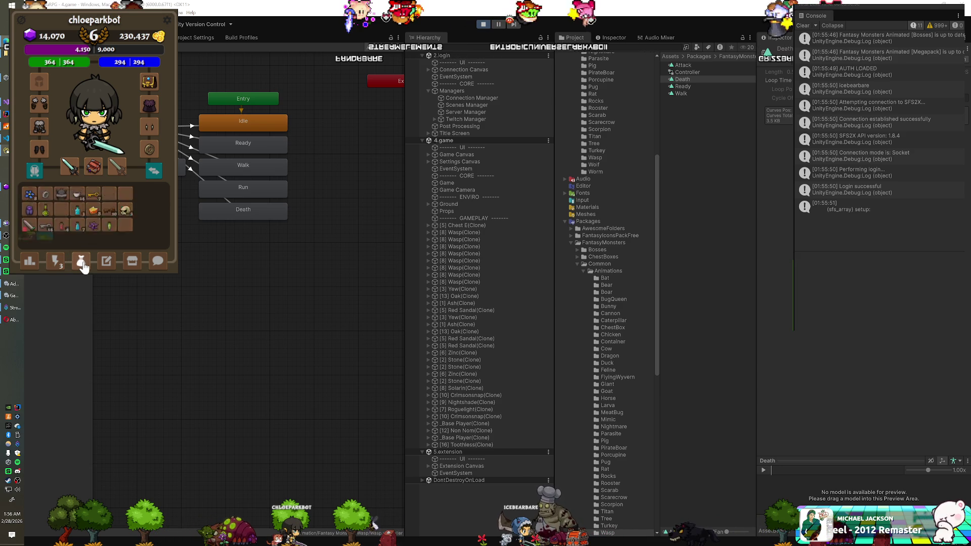
pyautogui.click(57, 263)
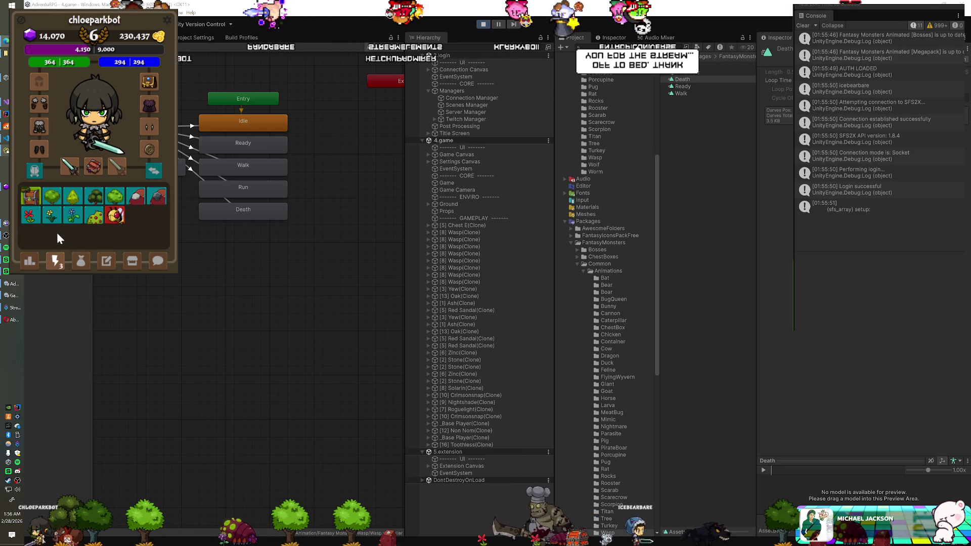
pyautogui.click(80, 262)
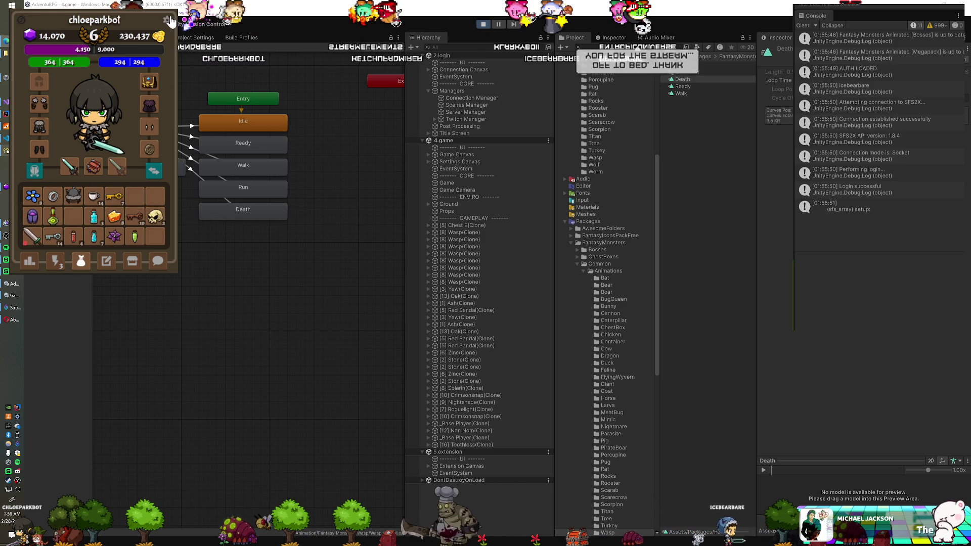
pyautogui.click(117, 89)
pyautogui.click(91, 116)
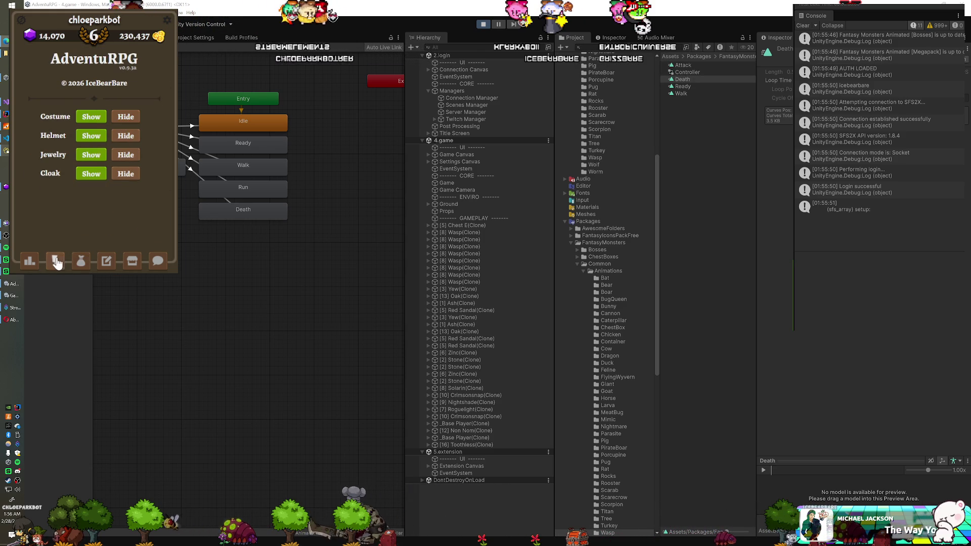
pyautogui.click(80, 261)
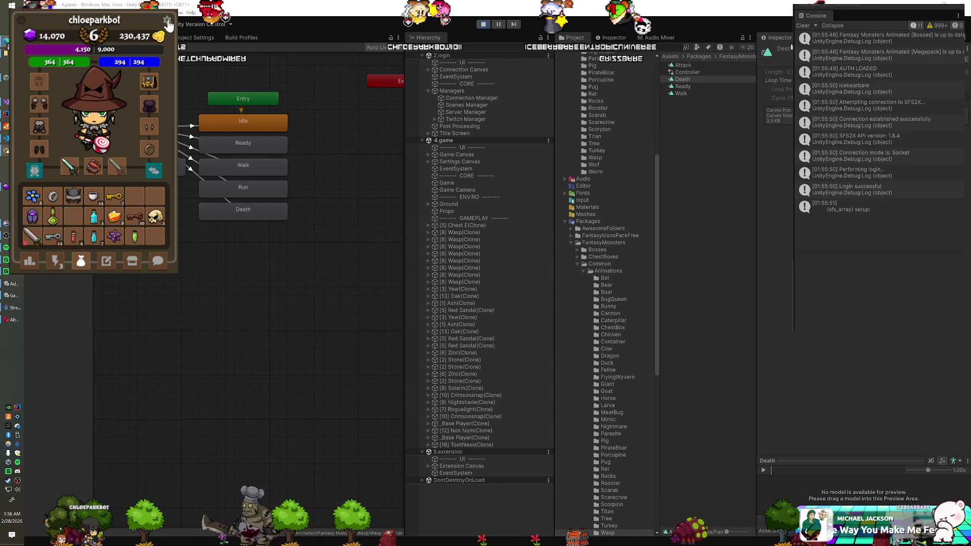
# Step: Hide the costume again and check the equipment and item-rarity voting views
pyautogui.click(93, 113)
pyautogui.click(126, 118)
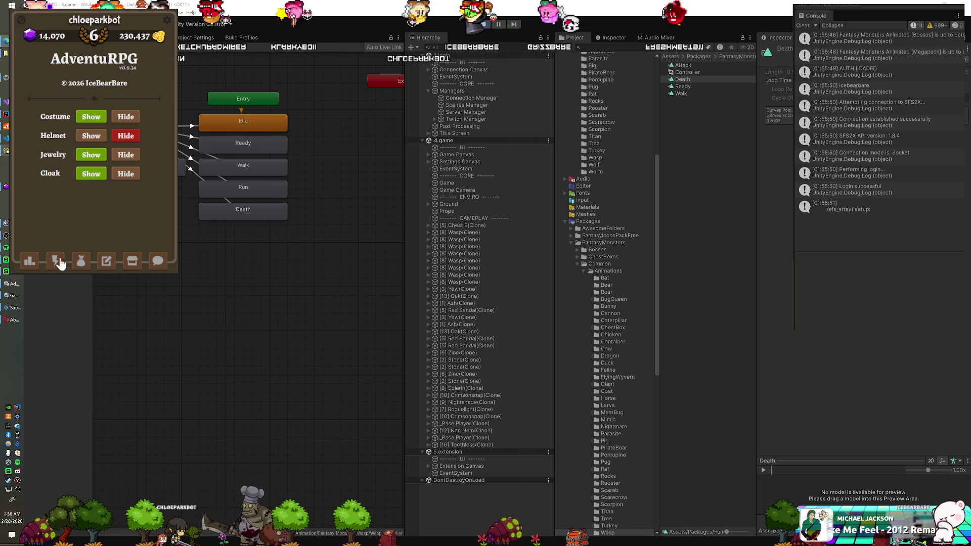
pyautogui.click(77, 264)
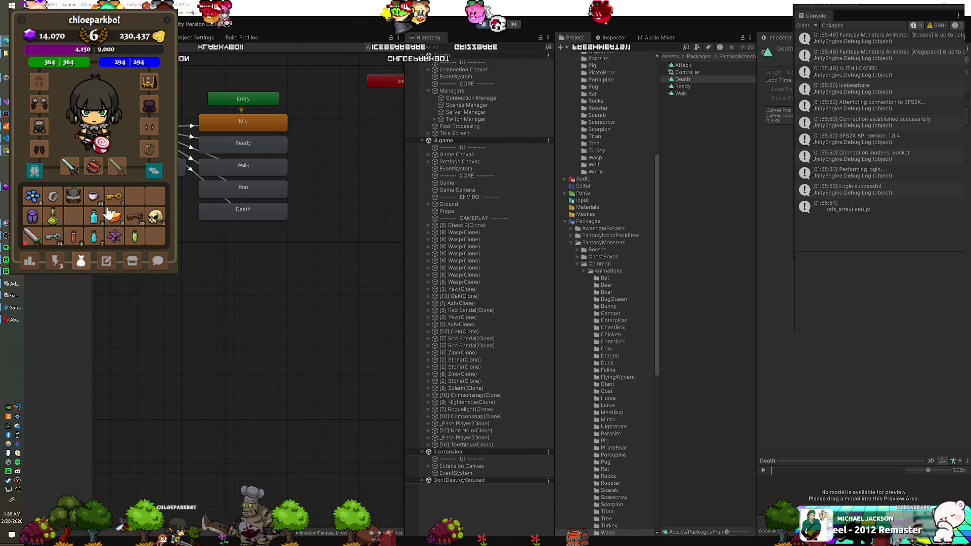
pyautogui.click(105, 263)
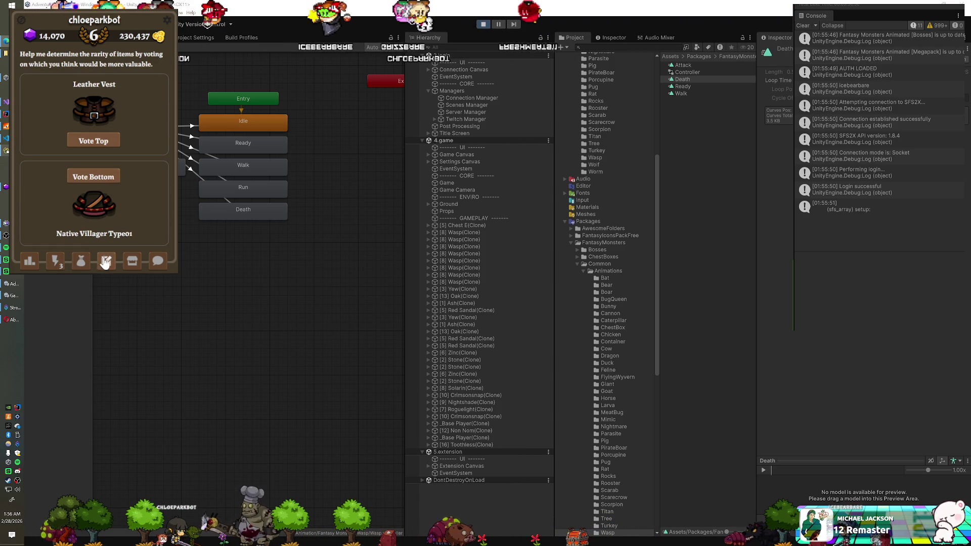
pyautogui.click(82, 260)
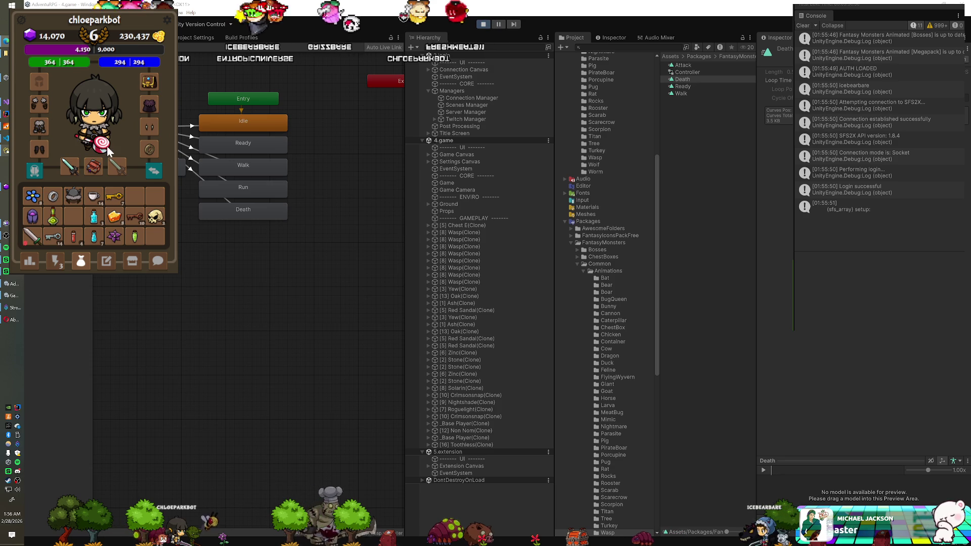
# Step: Hide the helmet, compare the cosmetic and regular gear views, and exit Play mode
pyautogui.click(167, 21)
pyautogui.click(126, 137)
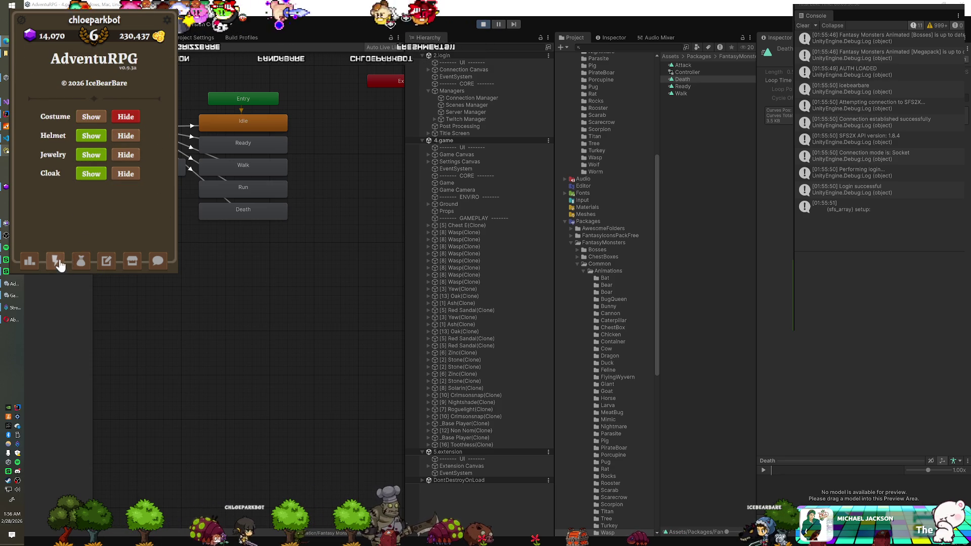
pyautogui.click(81, 260)
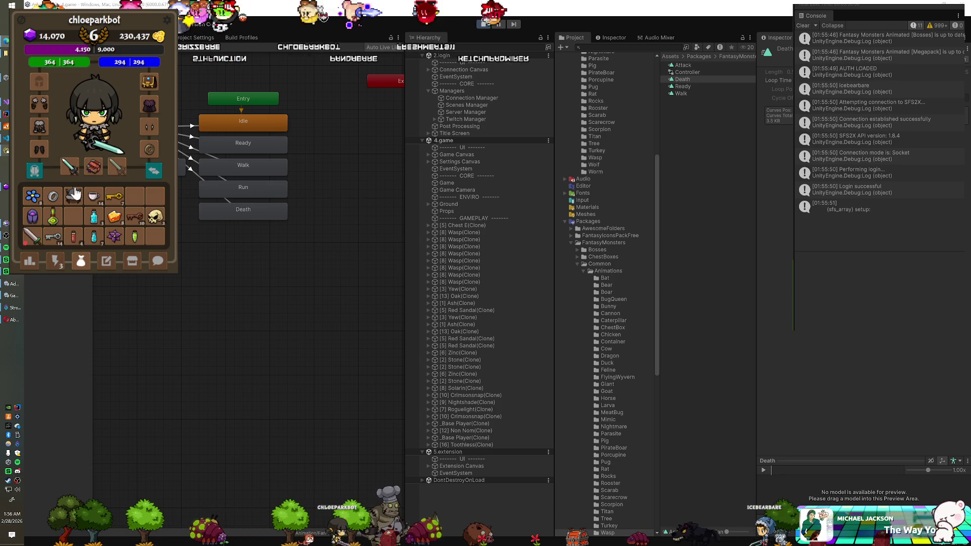
pyautogui.click(34, 171)
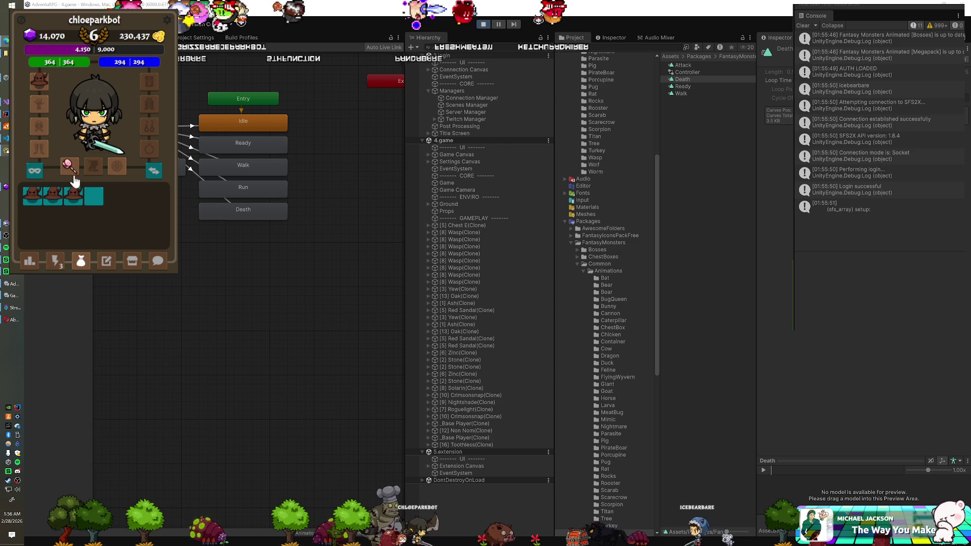
pyautogui.click(34, 170)
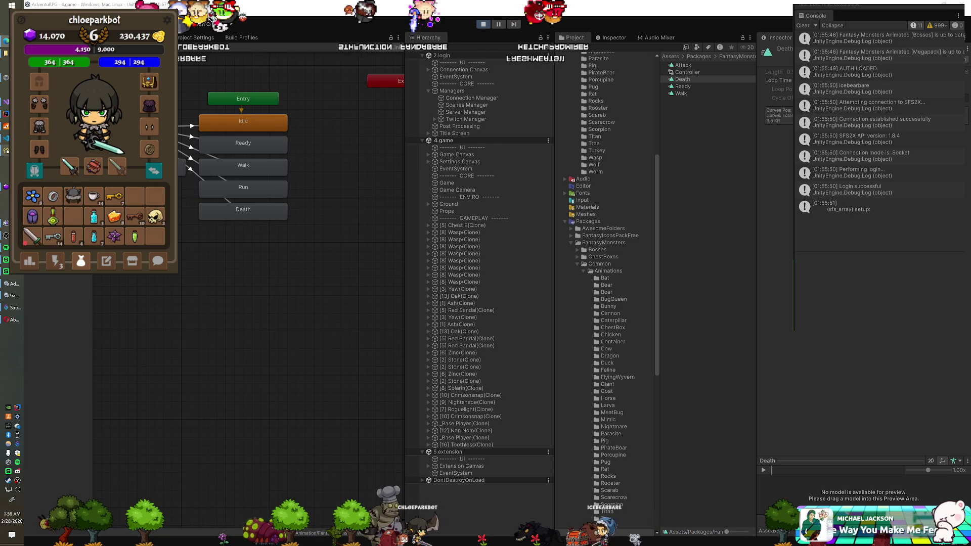
pyautogui.hotkey('ctrl', 'p')
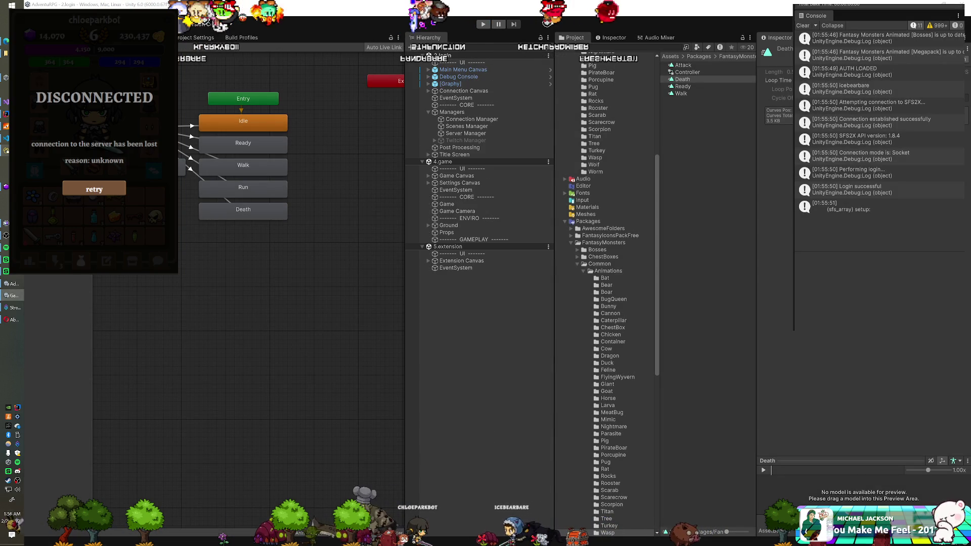
# Step: Start a new // comment line above the hideHelmet assignment in SetHelmetVisibility
pyautogui.hotkey('alt', 'Tab')
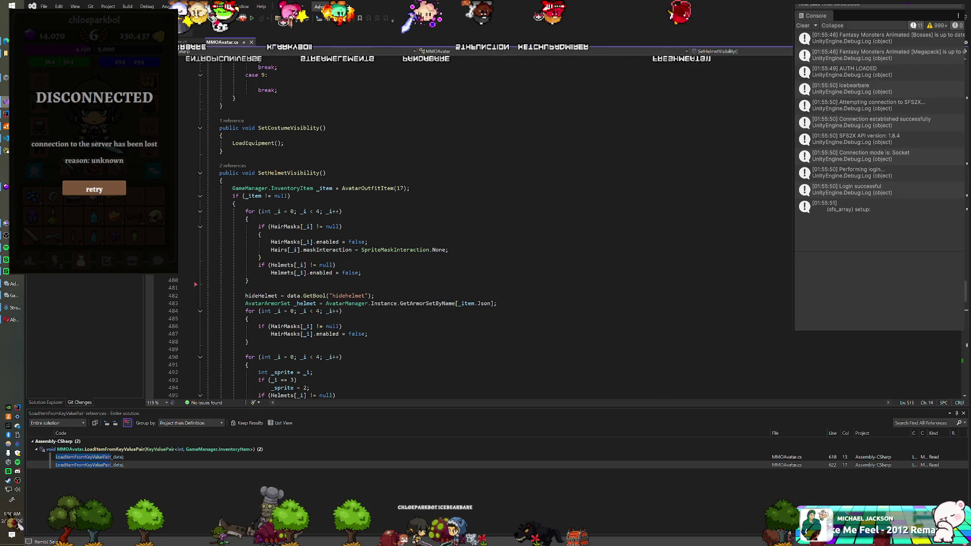
pyautogui.scroll(-4, 486, 227)
pyautogui.click(246, 195)
pyautogui.hotkey('ctrl', 'k')
pyautogui.hotkey('ctrl', 'd')
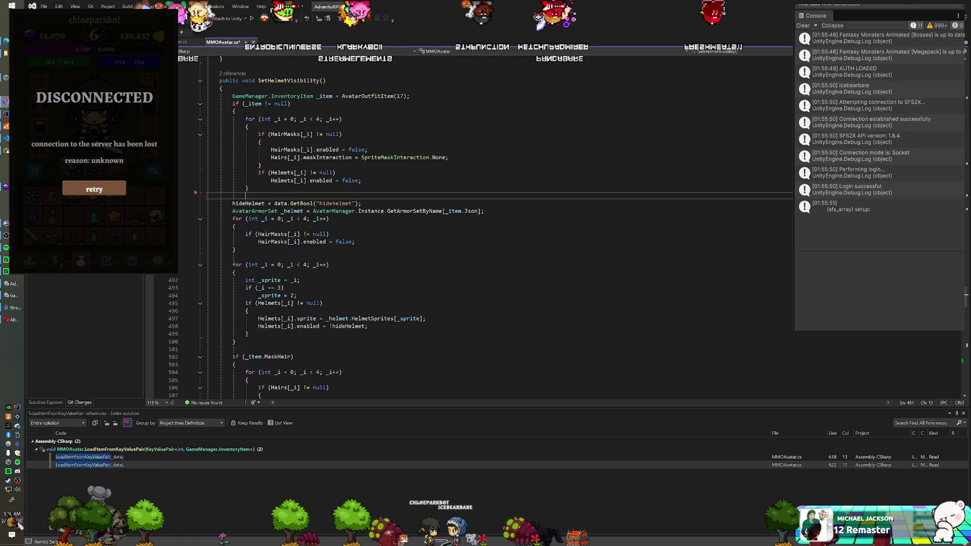
pyautogui.hotkey('ctrl', 'z')
pyautogui.press('Return')
pyautogui.write('//')
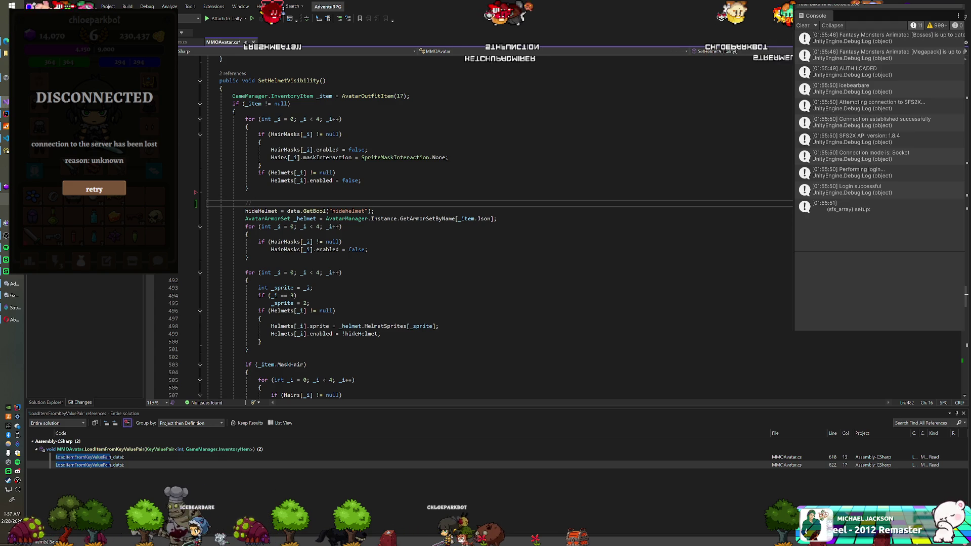
# Step: Complete the comment '// note to future self - all of the following used to be outside this conditional'
pyautogui.write('te to future s')
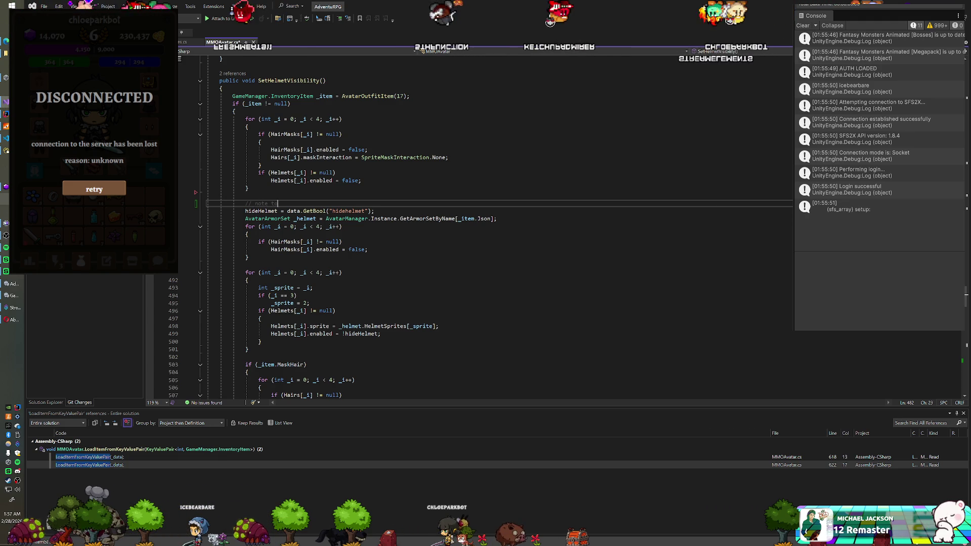
pyautogui.write('elf - all of the following used to be outside this conditional')
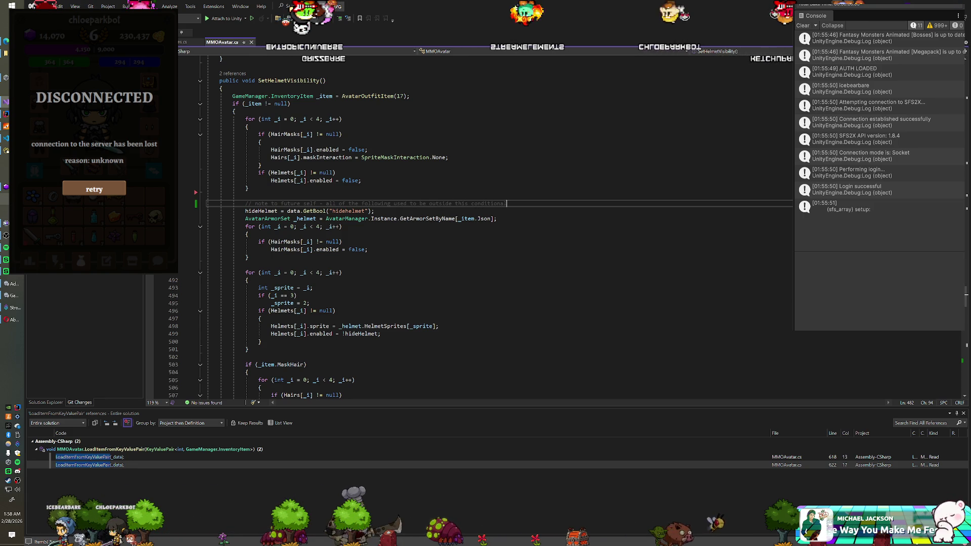
pyautogui.click(245, 195)
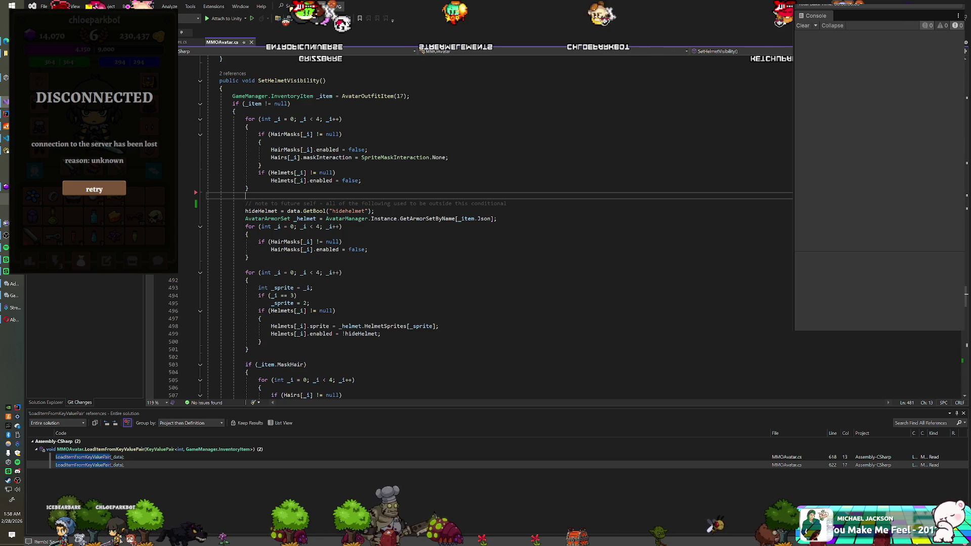
# Step: Scroll through SetHelmetVisibility to review the commented helmet code
pyautogui.scroll(-6, 495, 227)
pyautogui.scroll(11, 495, 227)
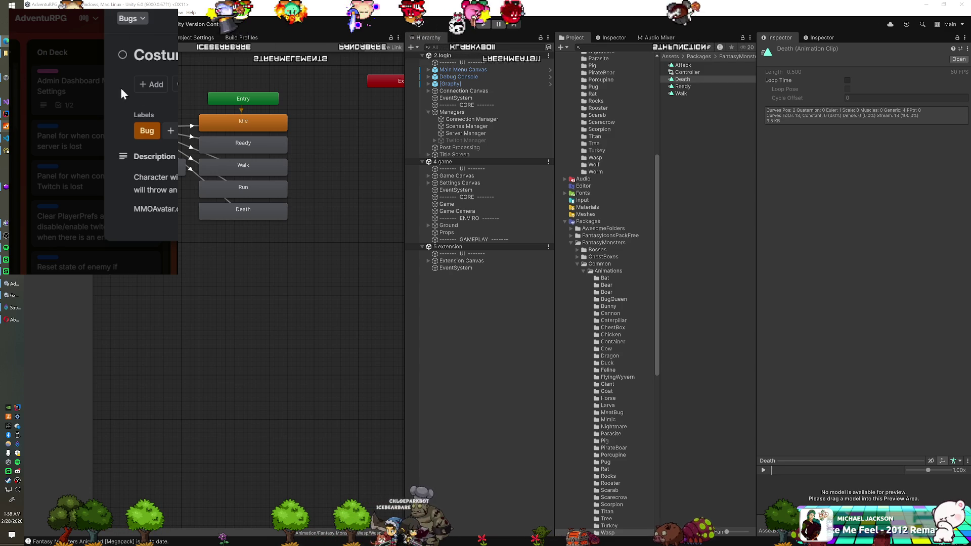
# Step: Close the costume bug card to return to the AdventuRPG board
pyautogui.click(66, 77)
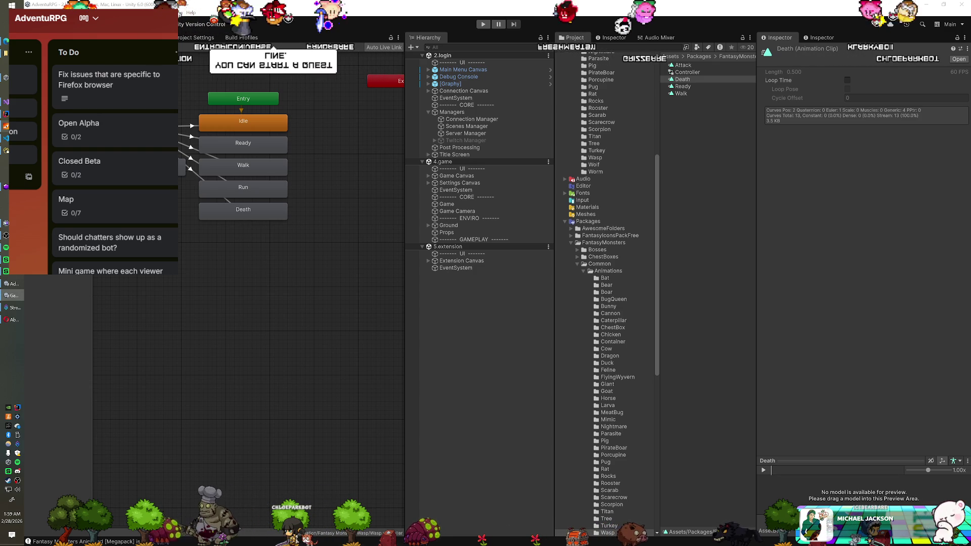
# Step: Start the game in Unity's Play mode again with Ctrl+P
pyautogui.hotkey('ctrl', 'p')
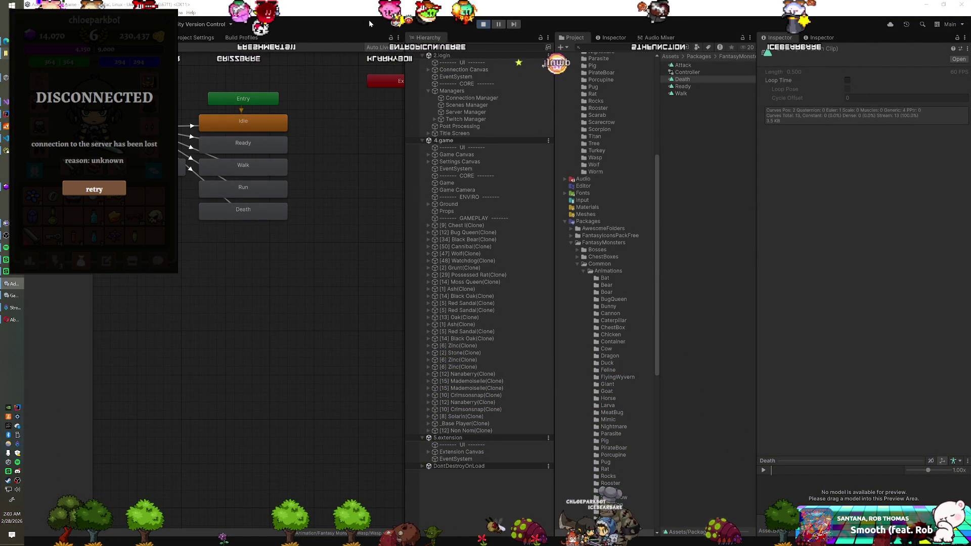
# Step: Pan the monster's Animator state graph to see more of its states
pyautogui.moveTo(285, 138); pyautogui.dragTo(244, 196)
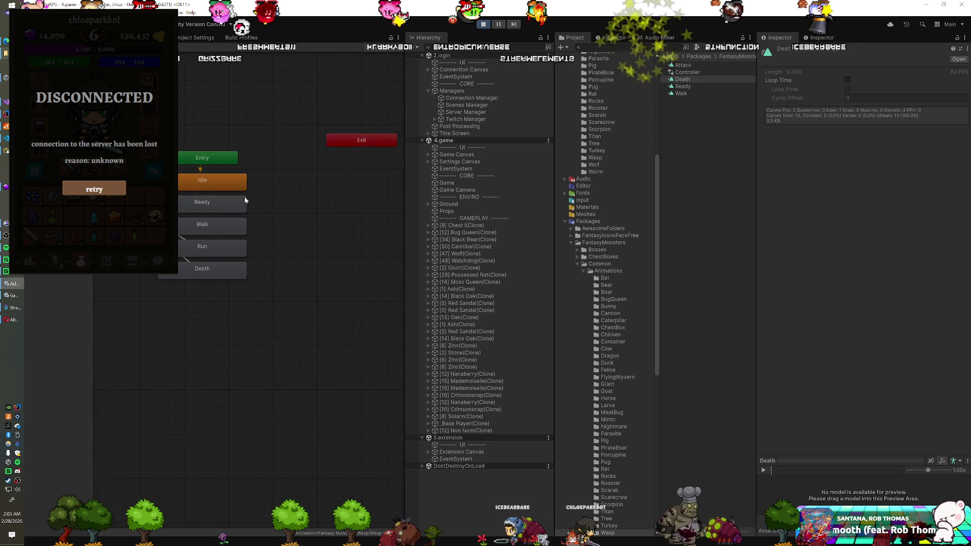
pyautogui.scroll(-3, 258, 156)
pyautogui.scroll(4, 250, 166)
pyautogui.scroll(-2, 246, 166)
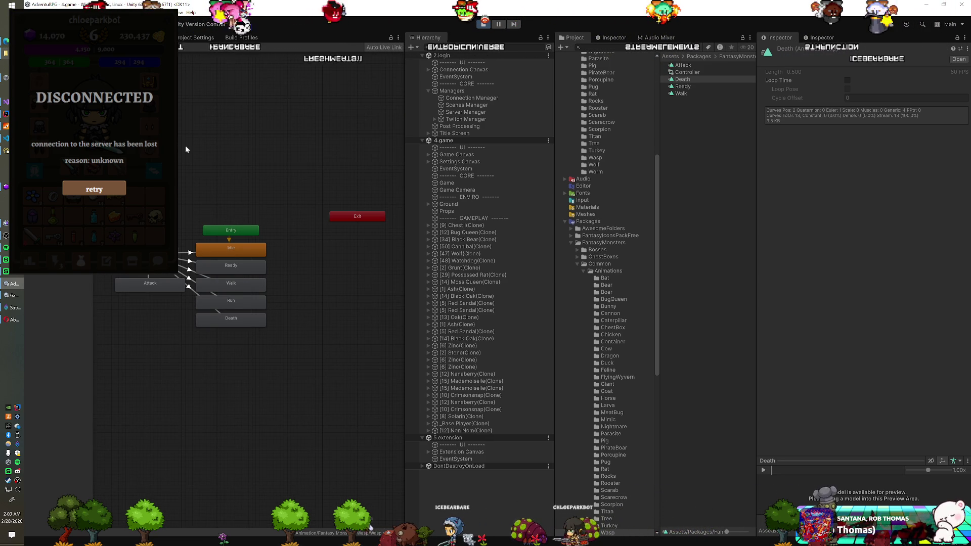